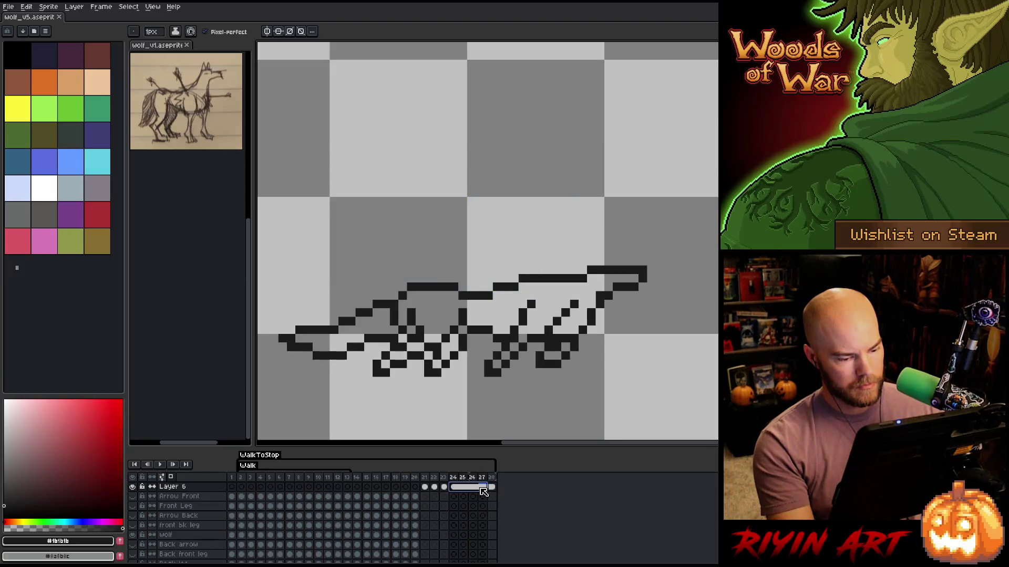
Unlink Layer 6's cels in frames 24–27 and go to frame 24 with onion skin showing
right_click(483, 492)
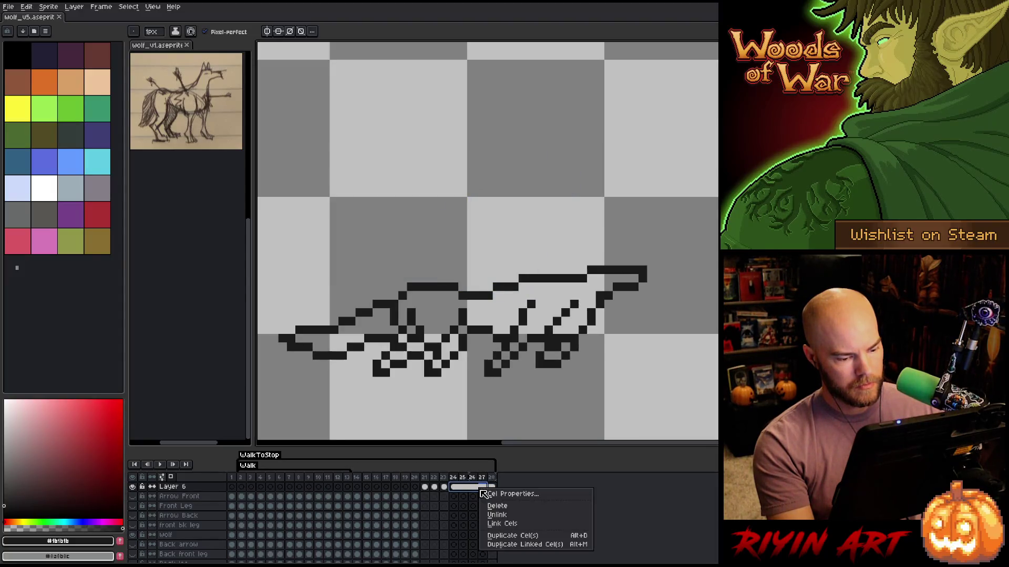
left_click(498, 518)
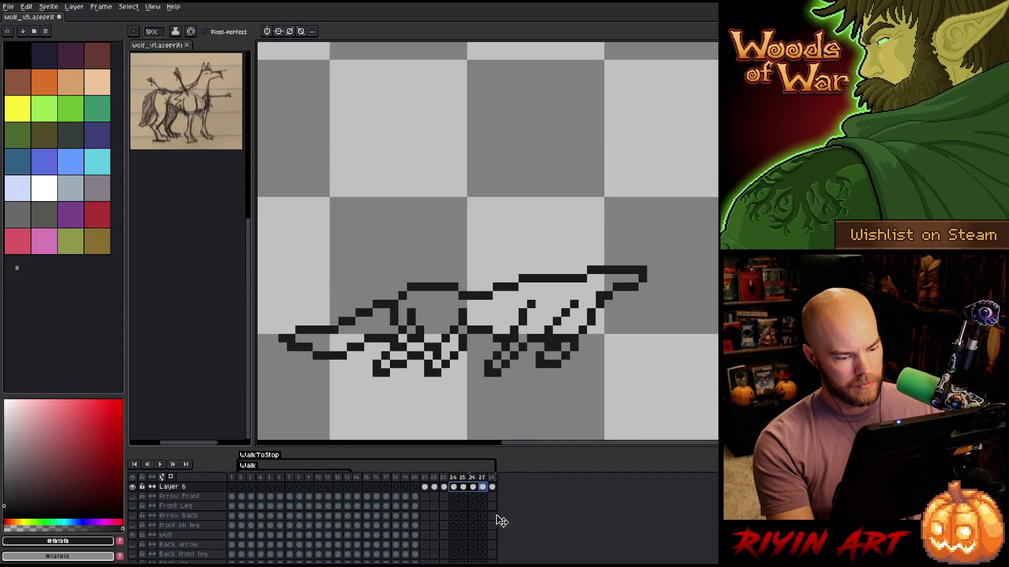
left_click(454, 486)
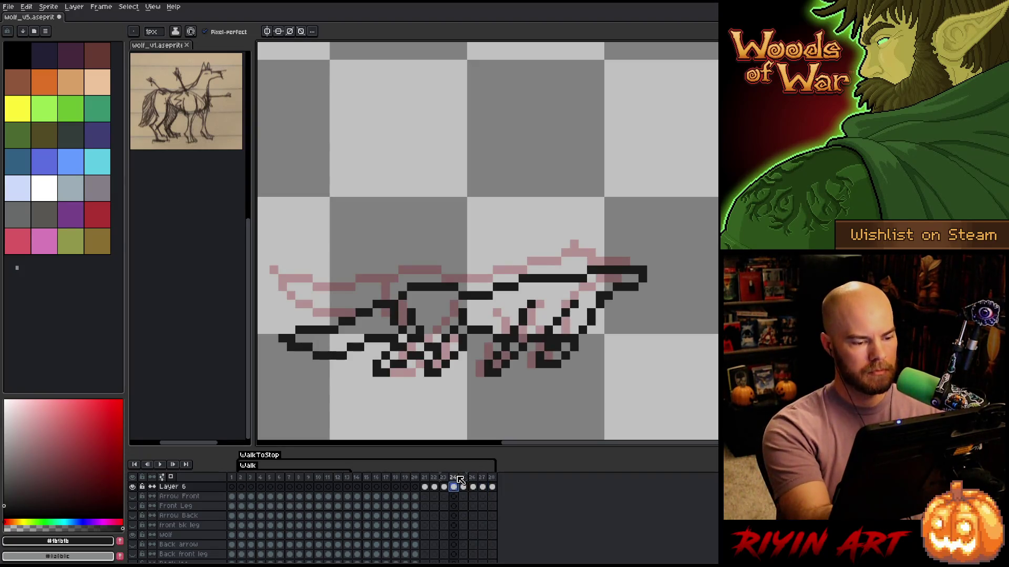
key("m")
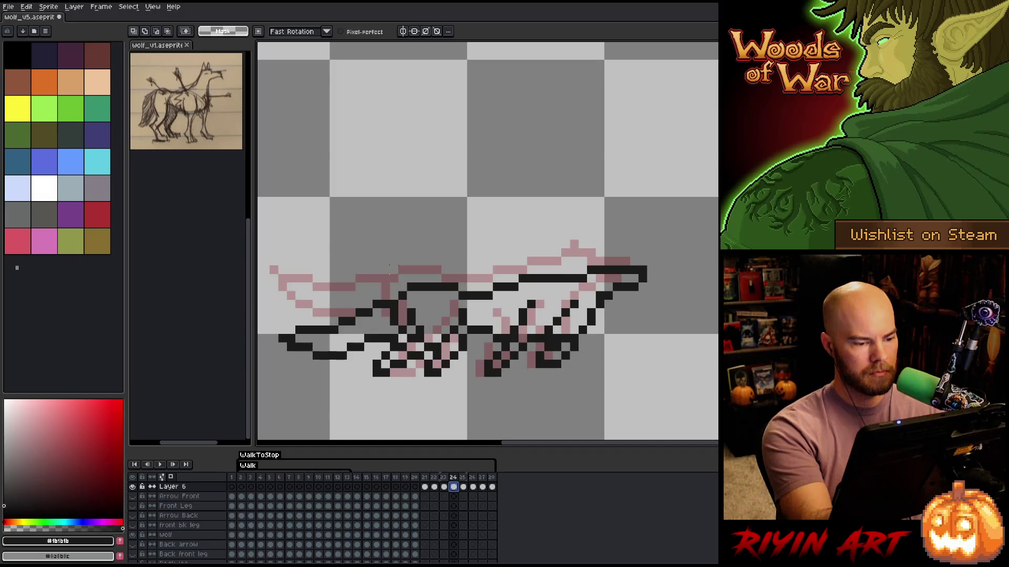
Erase the old drooping tail outline on frame 24
key("b")
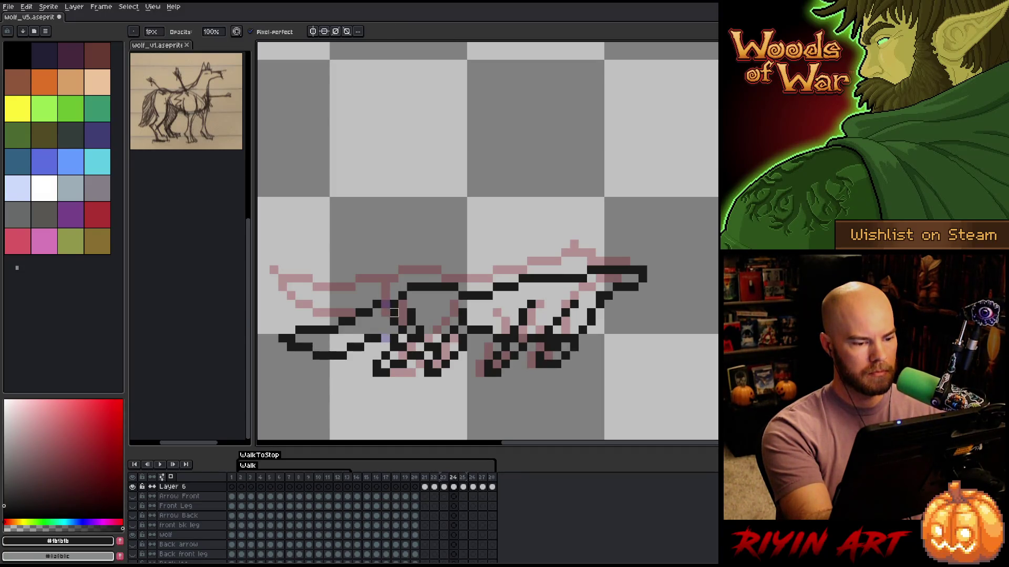
left_click_drag(368, 338, 338, 356)
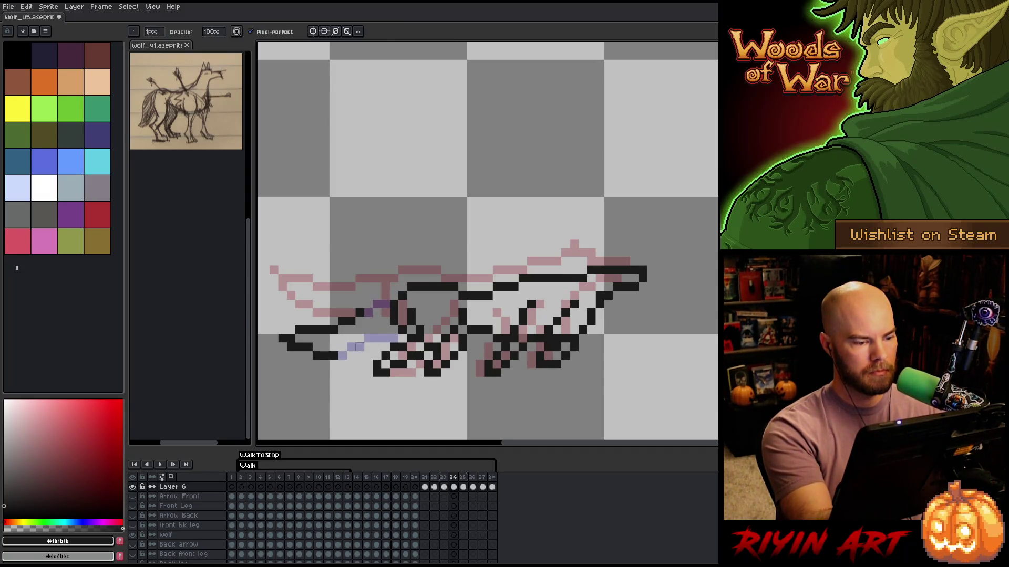
left_click_drag(385, 304, 351, 321)
mouse_move(324, 356)
left_mouse_down()
mouse_move(315, 330)
mouse_move(291, 347)
left_mouse_up()
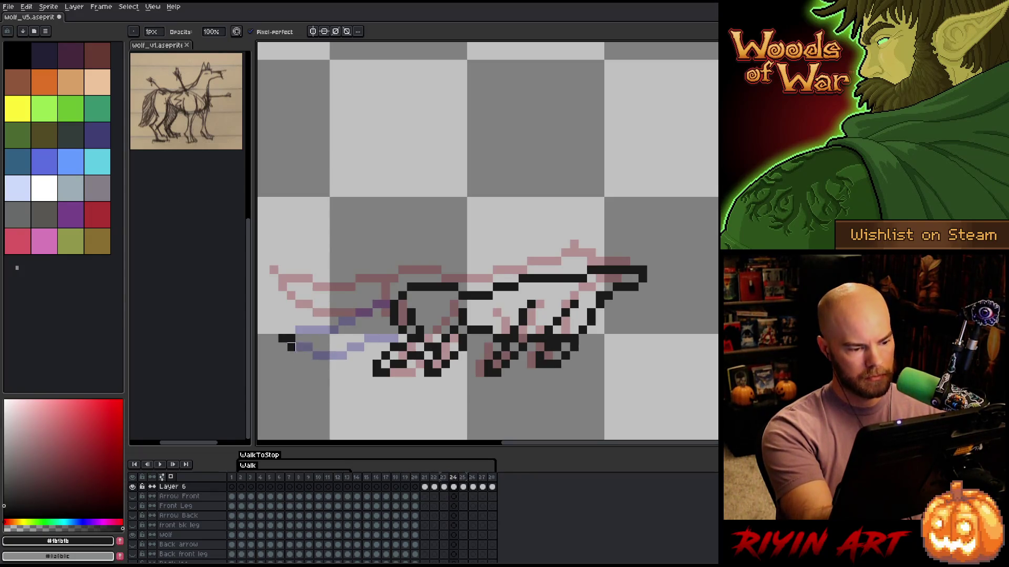
Draw the tail's upper and lower edges rising up and back to the left, redoing one bad stroke
key("e")
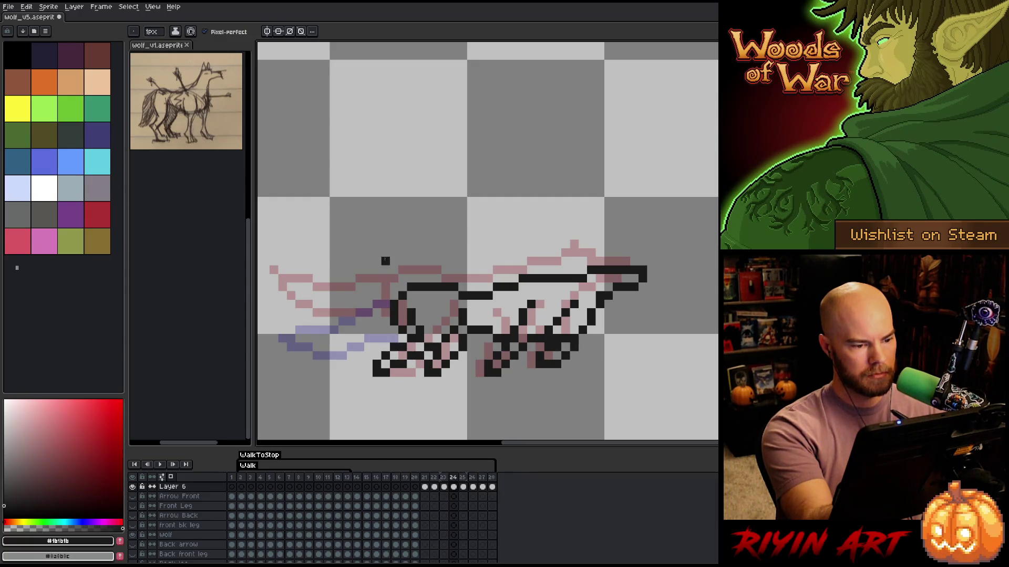
left_click_drag(388, 298, 334, 261)
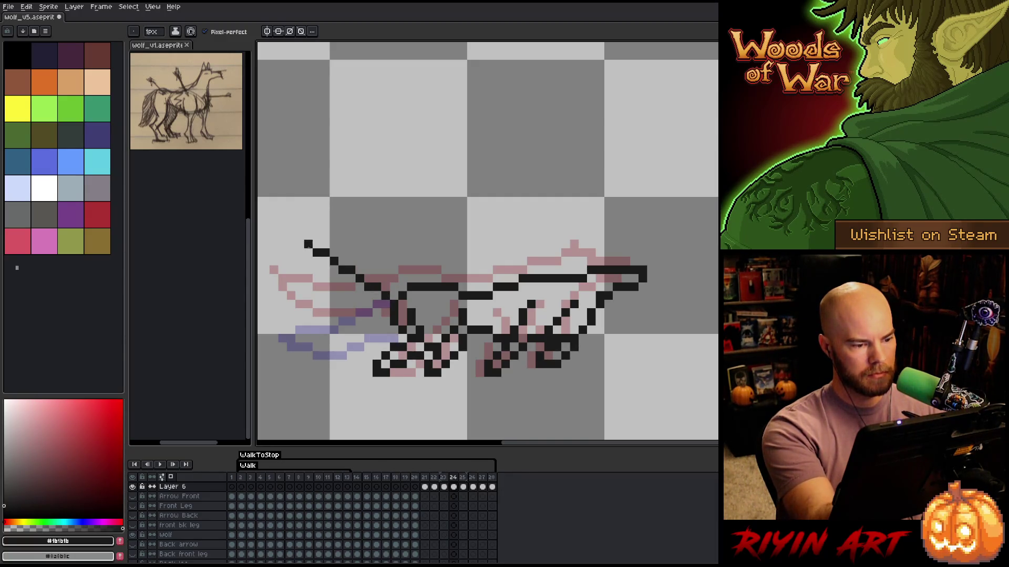
key("ctrl+z")
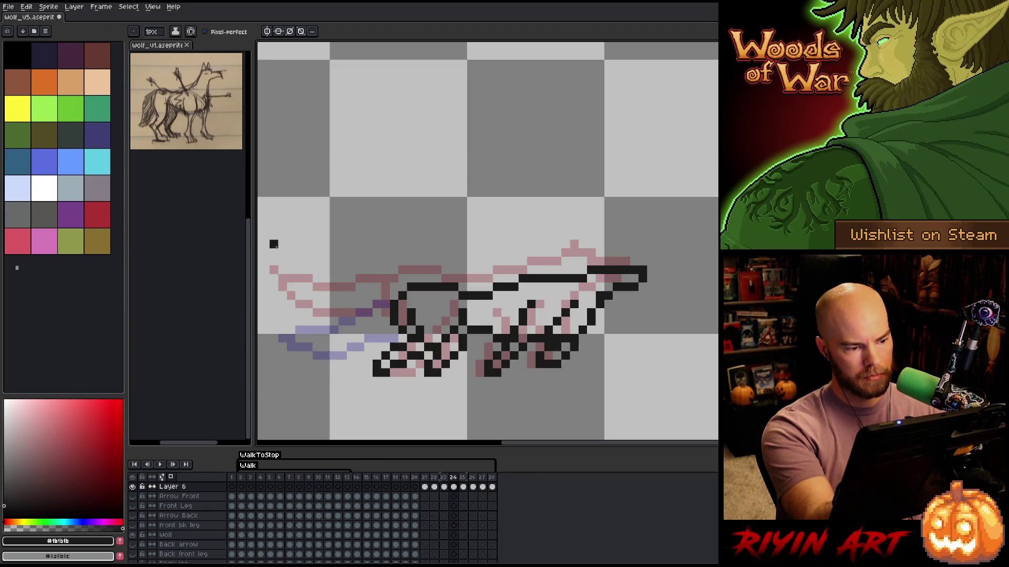
mouse_move(274, 244)
left_mouse_down()
mouse_move(336, 288)
mouse_move(388, 306)
left_mouse_up()
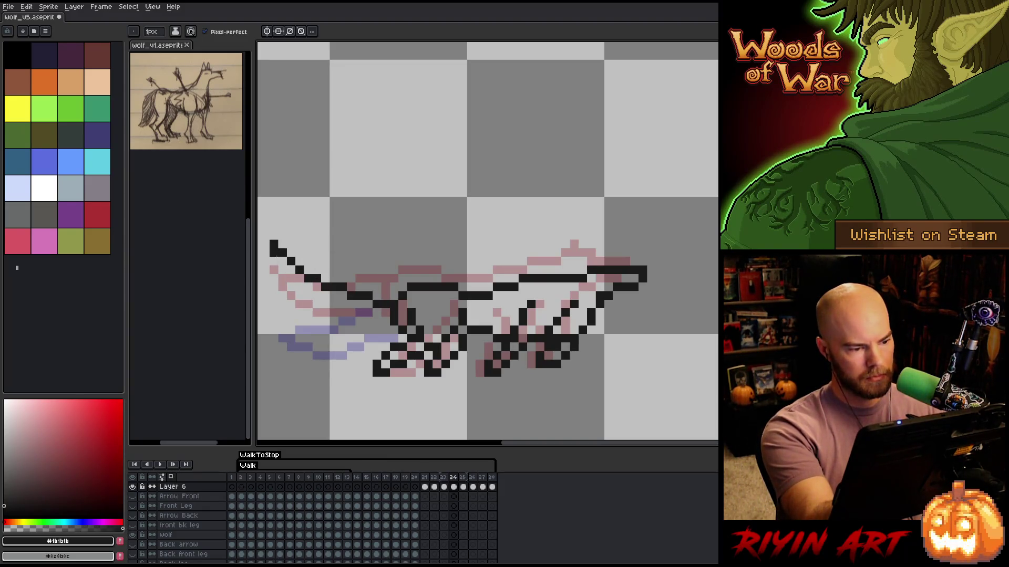
mouse_move(276, 257)
left_mouse_down()
mouse_move(293, 298)
mouse_move(336, 331)
mouse_move(392, 336)
left_mouse_up()
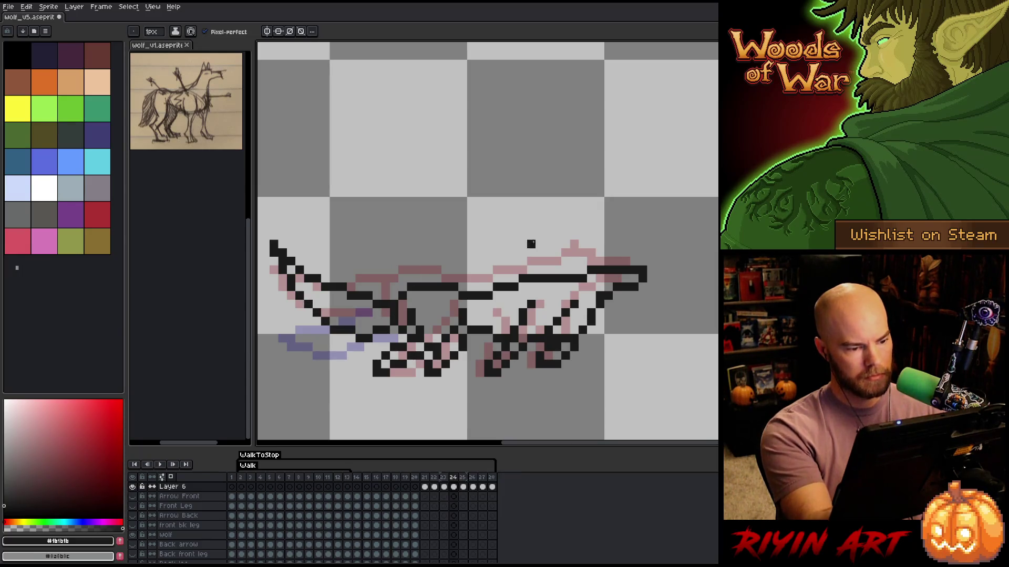
key("e")
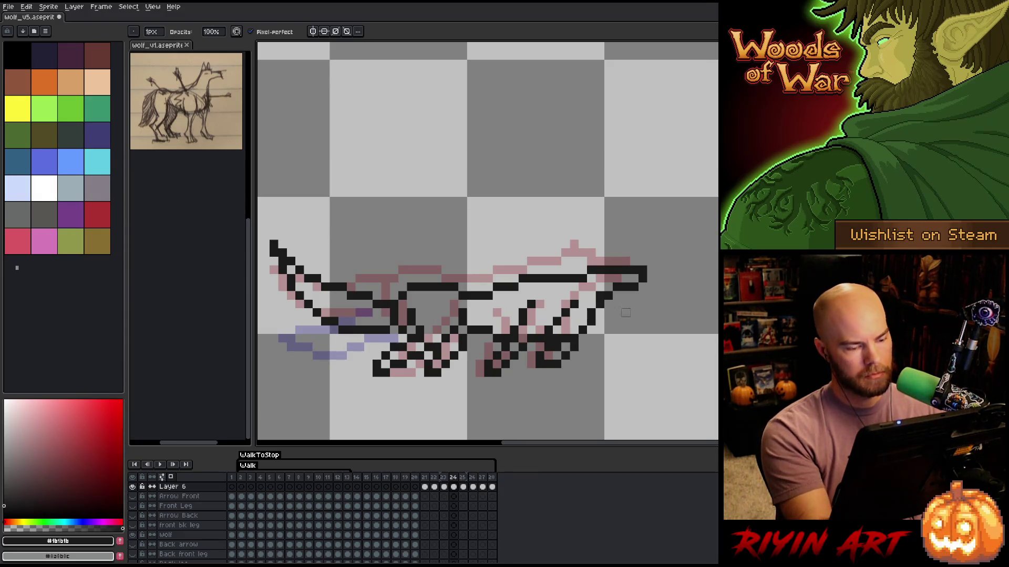
left_click(462, 487)
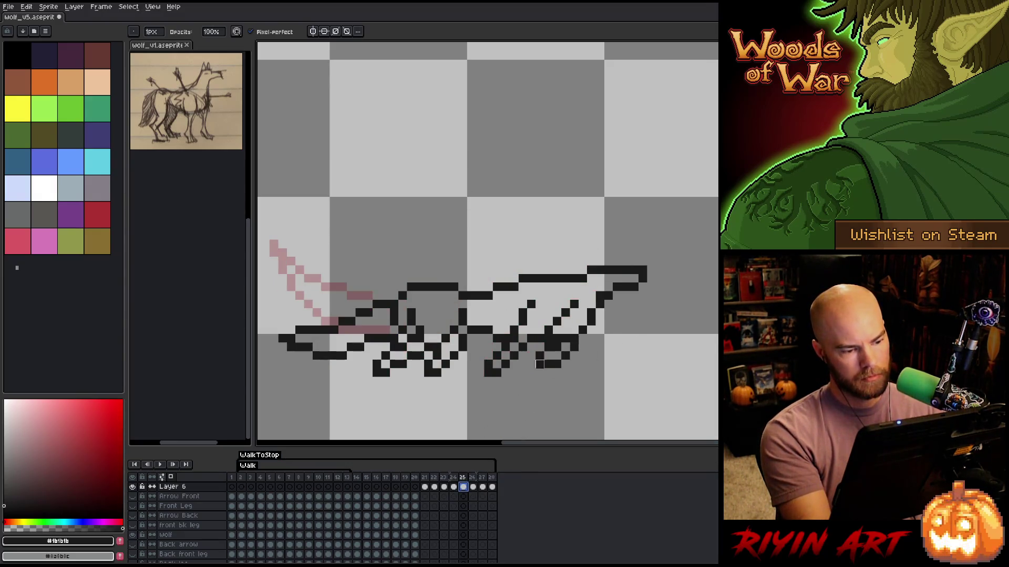
On frame 25, erase the old tail and draw new upper and lower tail edges
mouse_move(385, 303)
left_mouse_down()
mouse_move(385, 322)
mouse_move(337, 357)
mouse_move(368, 304)
mouse_move(291, 356)
left_mouse_up()
key("b")
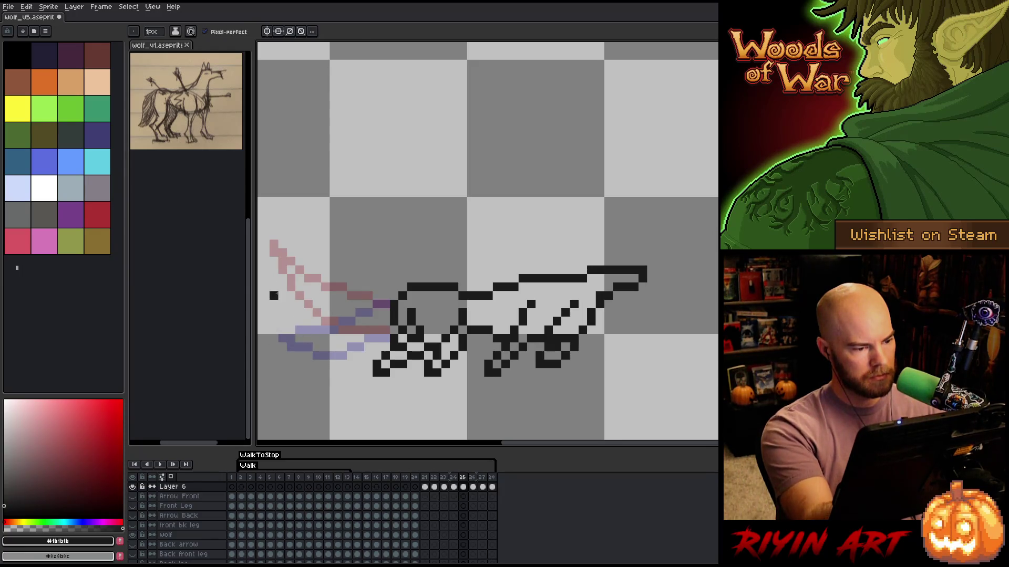
mouse_move(274, 279)
left_mouse_down()
mouse_move(321, 304)
mouse_move(382, 306)
left_mouse_up()
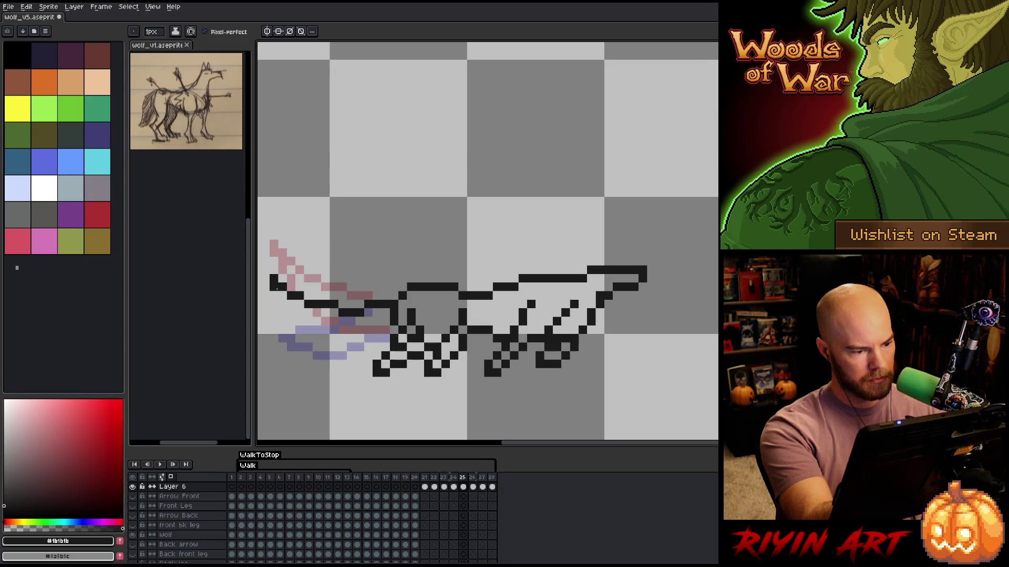
mouse_move(297, 313)
left_mouse_down()
mouse_move(353, 336)
mouse_move(379, 330)
left_mouse_up()
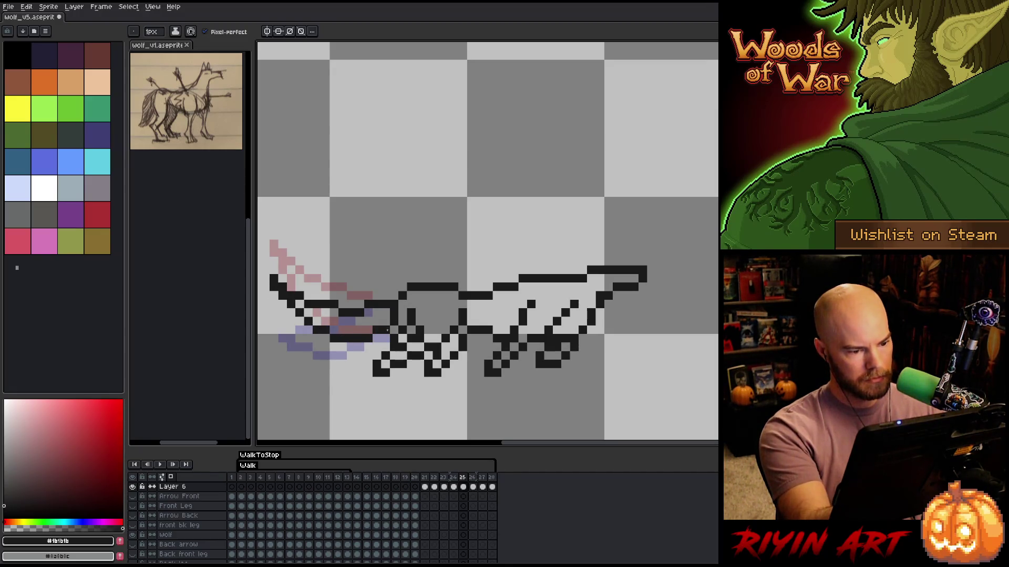
On frame 26, erase the old tail, draw a lower tail and touch up the tip pixels
left_click(472, 487)
key("e")
mouse_move(385, 304)
left_mouse_down()
mouse_move(368, 339)
mouse_move(355, 318)
mouse_move(323, 355)
mouse_move(305, 328)
mouse_move(292, 339)
left_mouse_up()
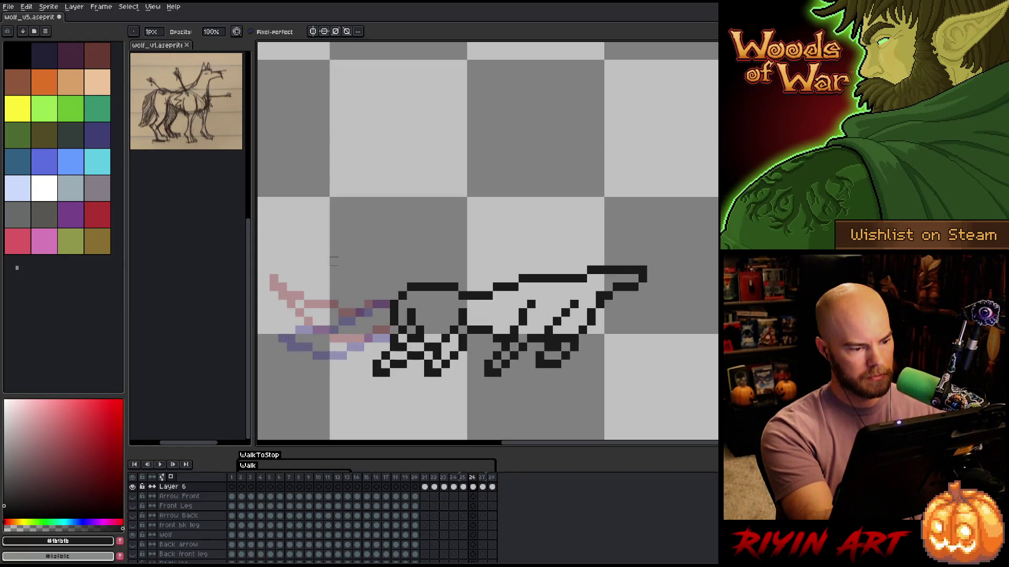
key("b")
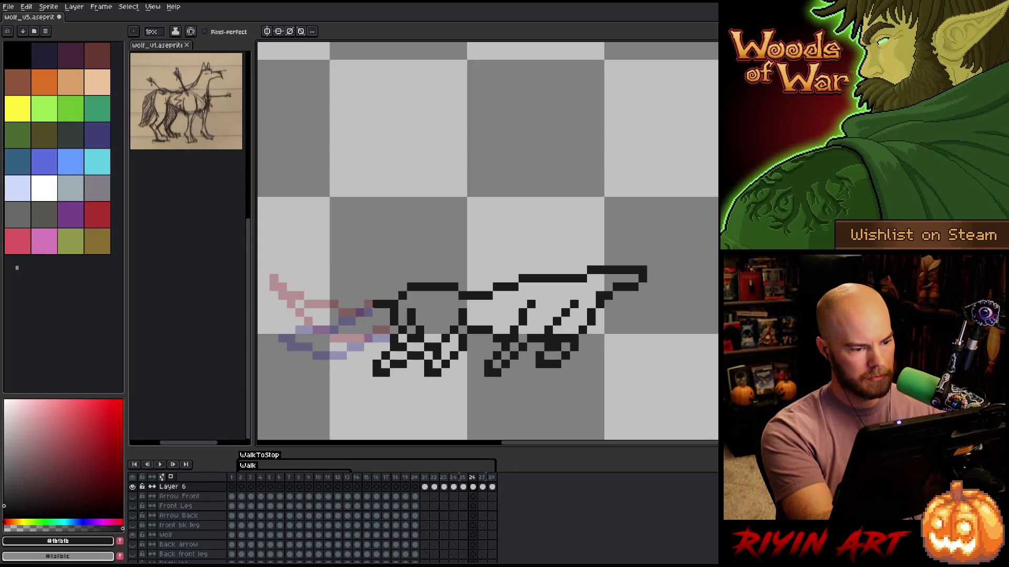
mouse_move(371, 310)
left_mouse_down()
mouse_move(331, 322)
mouse_move(291, 314)
left_mouse_up()
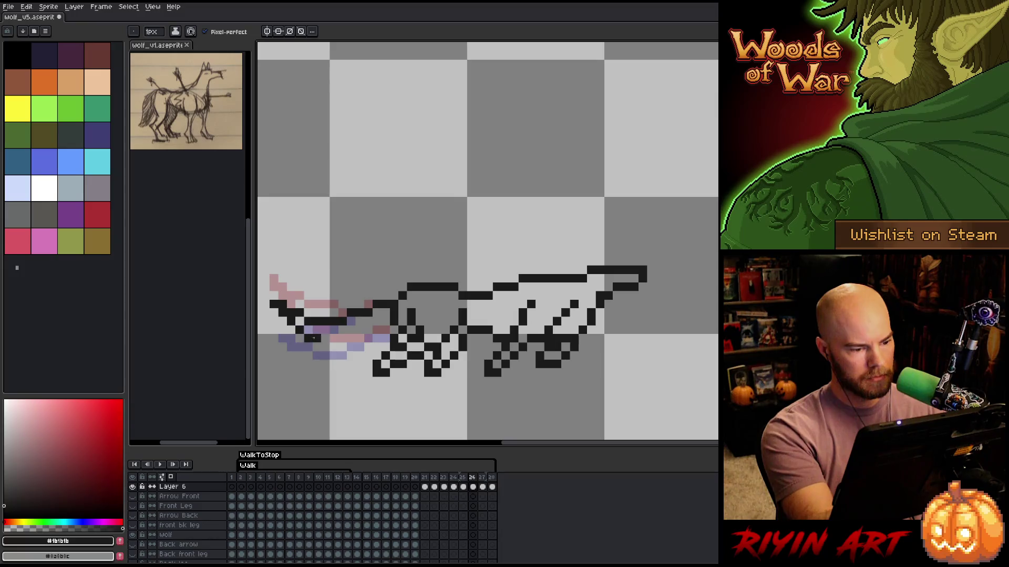
mouse_move(313, 338)
left_mouse_down()
mouse_move(349, 322)
mouse_move(348, 347)
left_mouse_up()
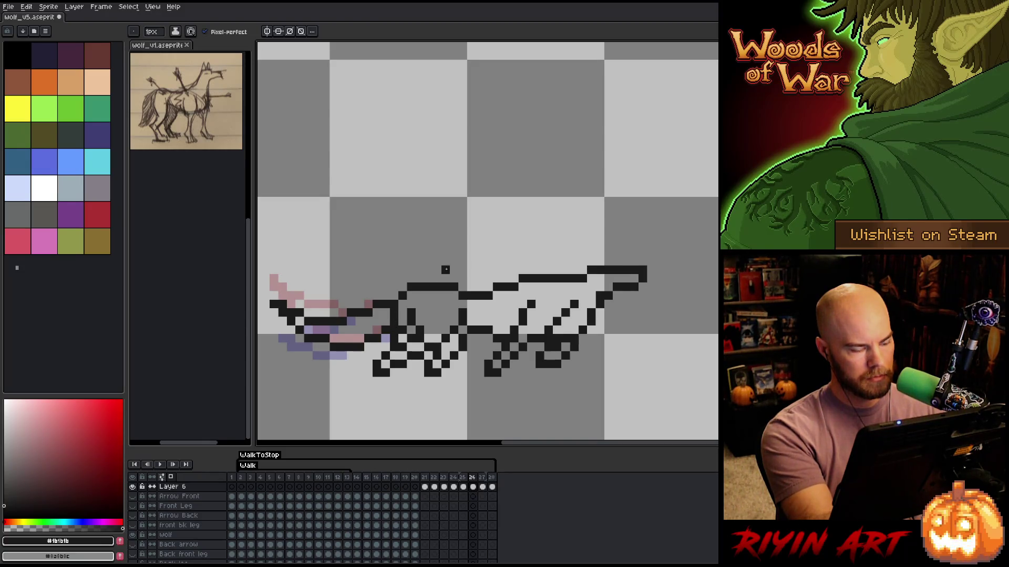
key("e")
left_click(273, 305)
left_click(274, 296)
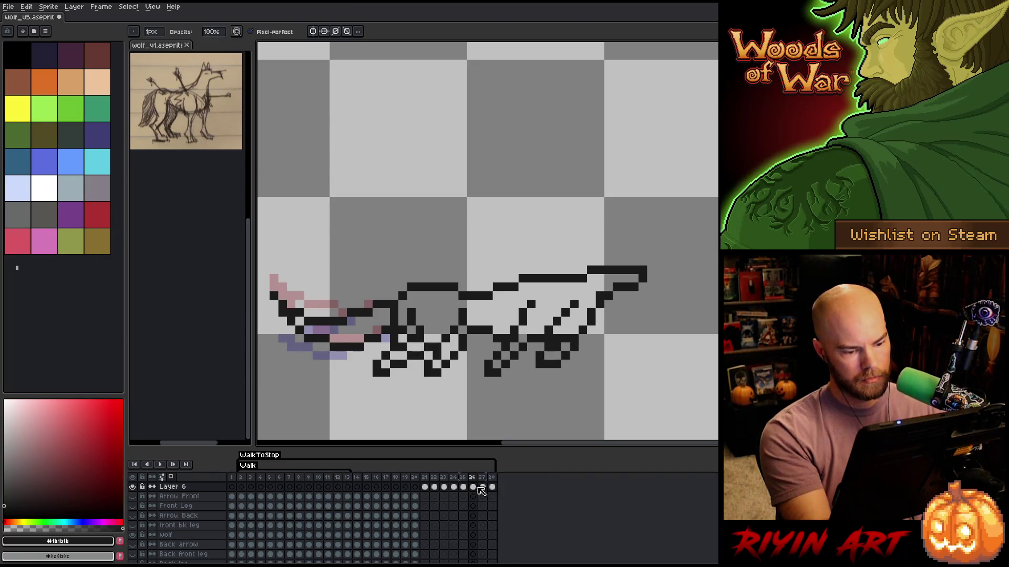
On frame 27, erase the leftover and old tail pixels and draw a low, flat tail line
left_click(483, 487)
left_click(385, 339)
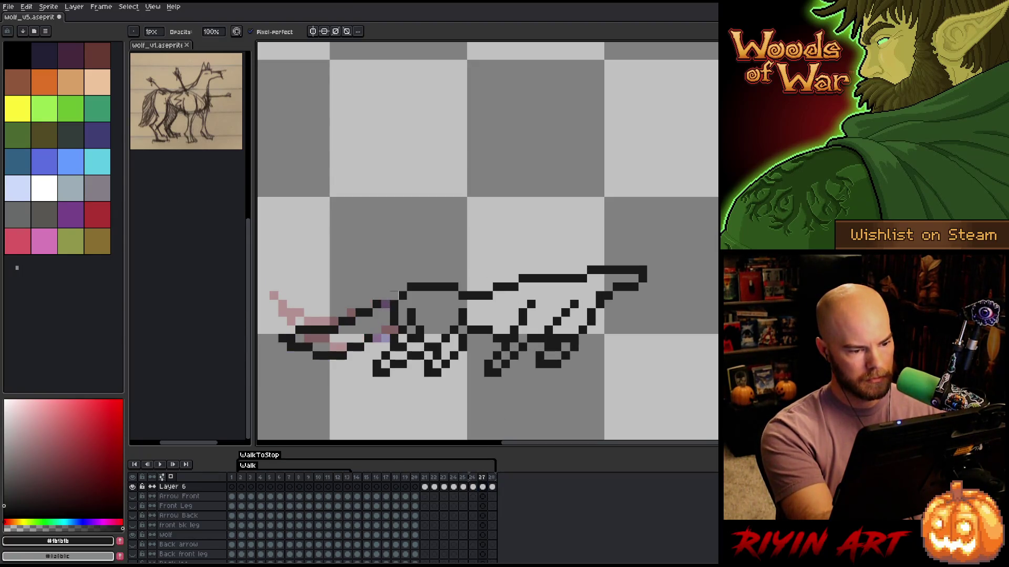
left_click(377, 305)
left_click(369, 339)
mouse_move(369, 296)
left_mouse_down()
mouse_move(337, 339)
mouse_move(291, 346)
left_mouse_up()
key("b")
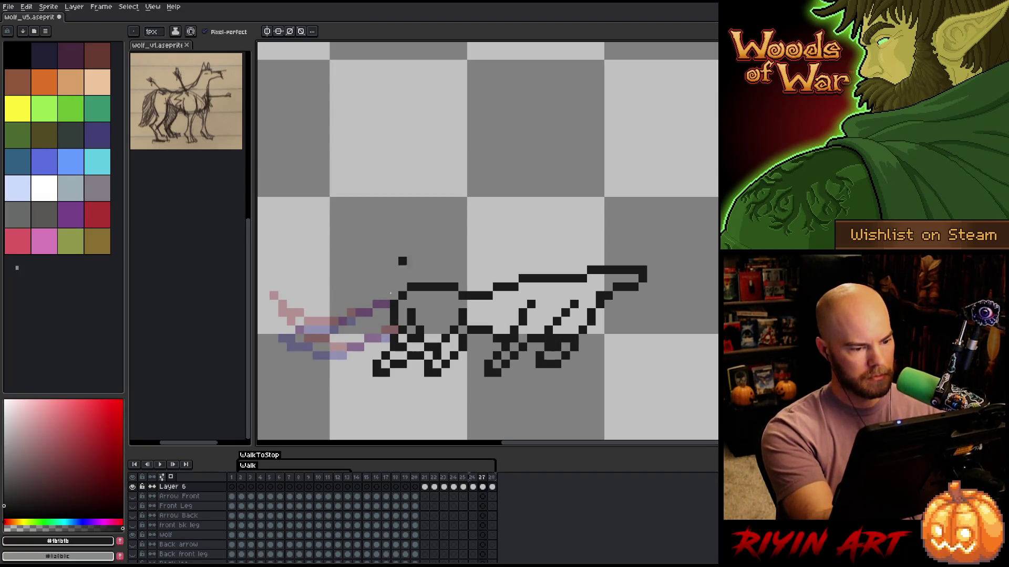
left_click_drag(369, 314, 317, 329)
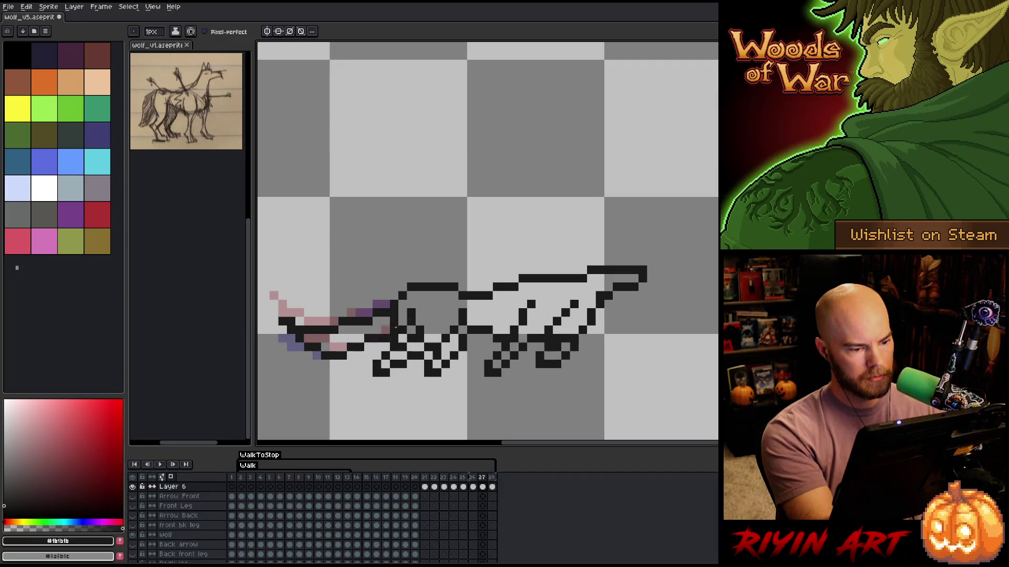
Extend the animation to 35 frames, show the forest scene, and fit the sprite in view
left_click(492, 487)
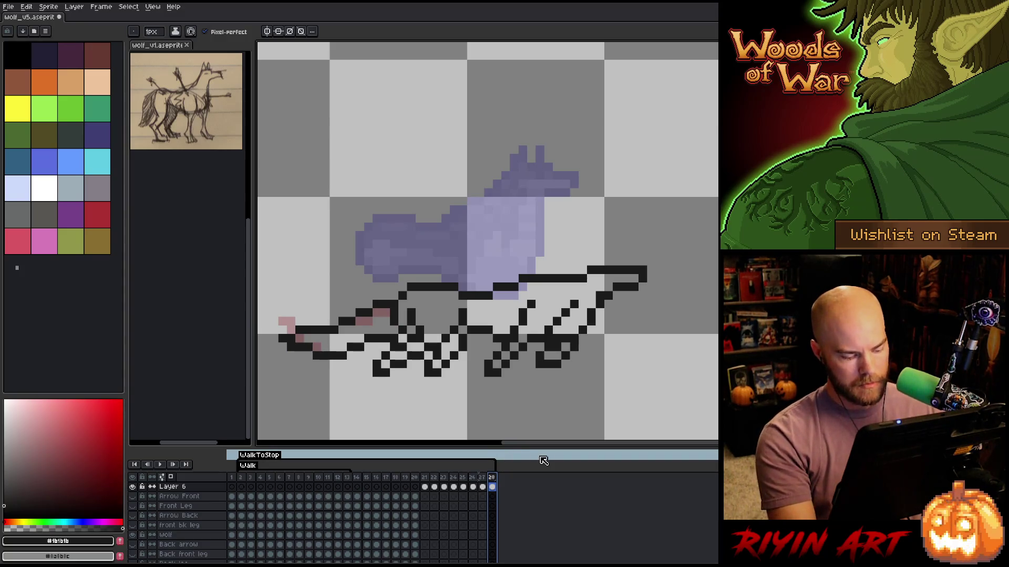
key("alt+n")
key("alt+n")
key("alt+n")
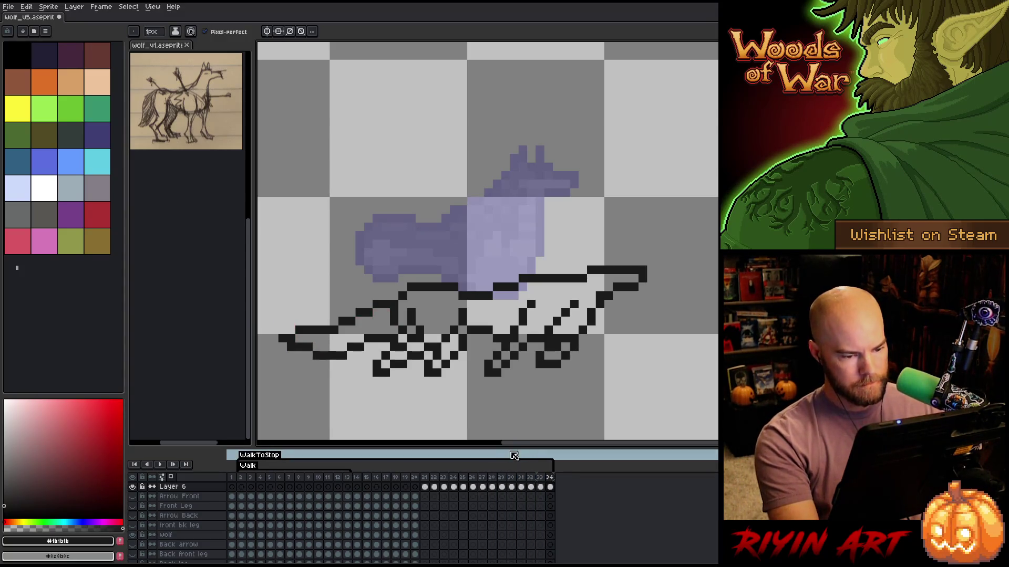
key("alt+n")
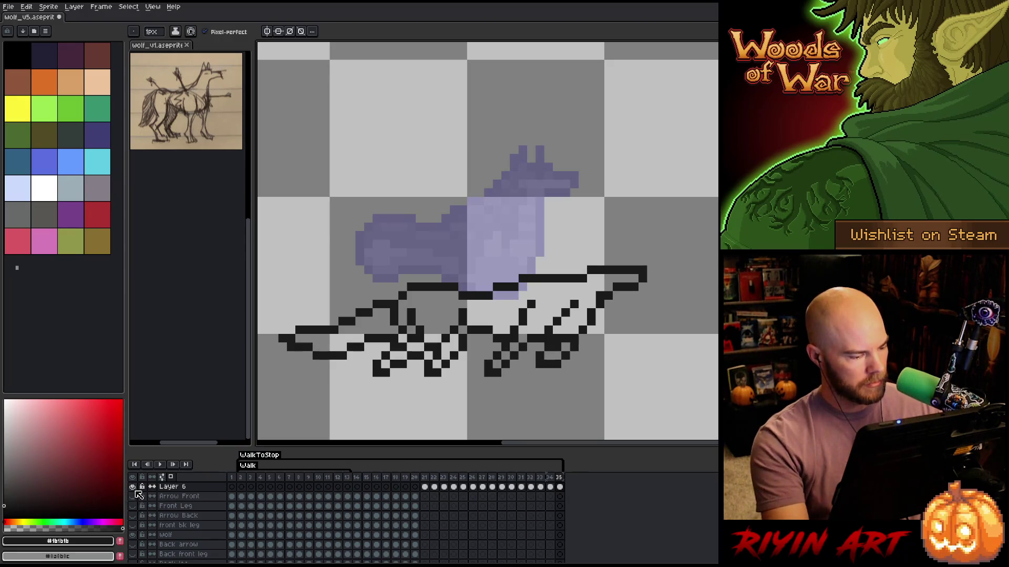
left_click(132, 487)
key("minus")
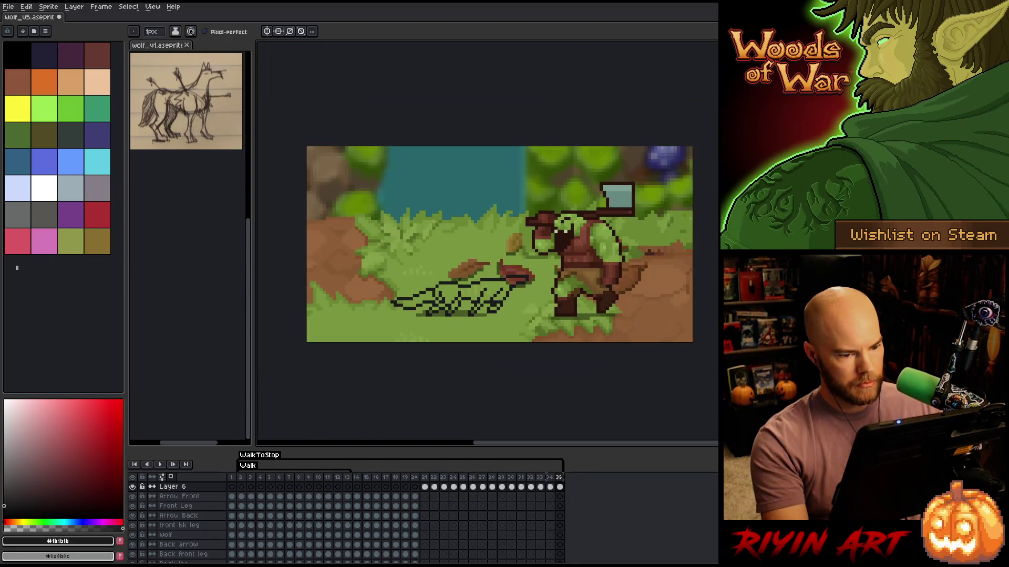
Save the wolf file and replay the 35-frame animation zoomed in, stopping on the last frame
key("Return")
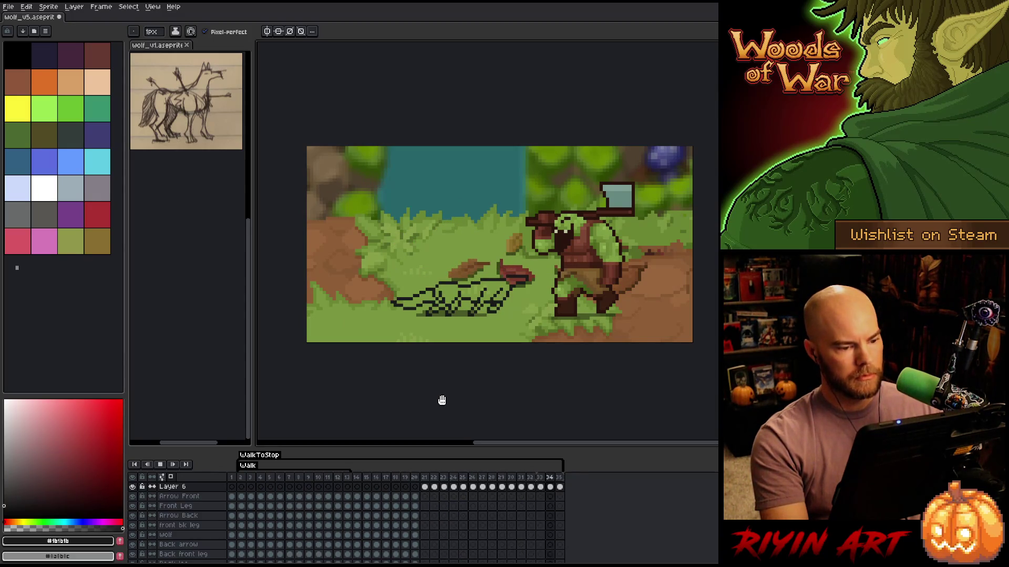
key("Return")
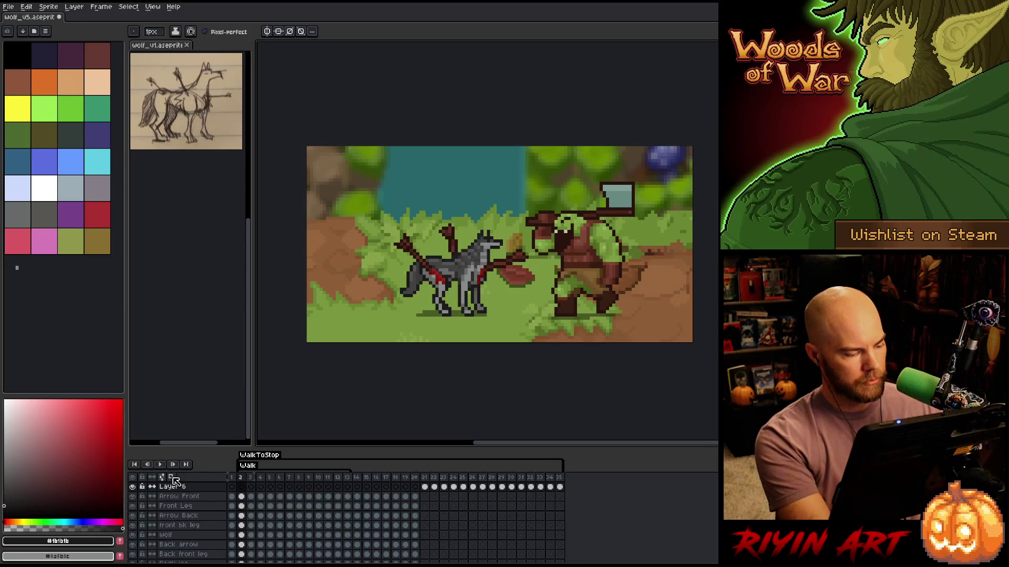
key("ctrl+s")
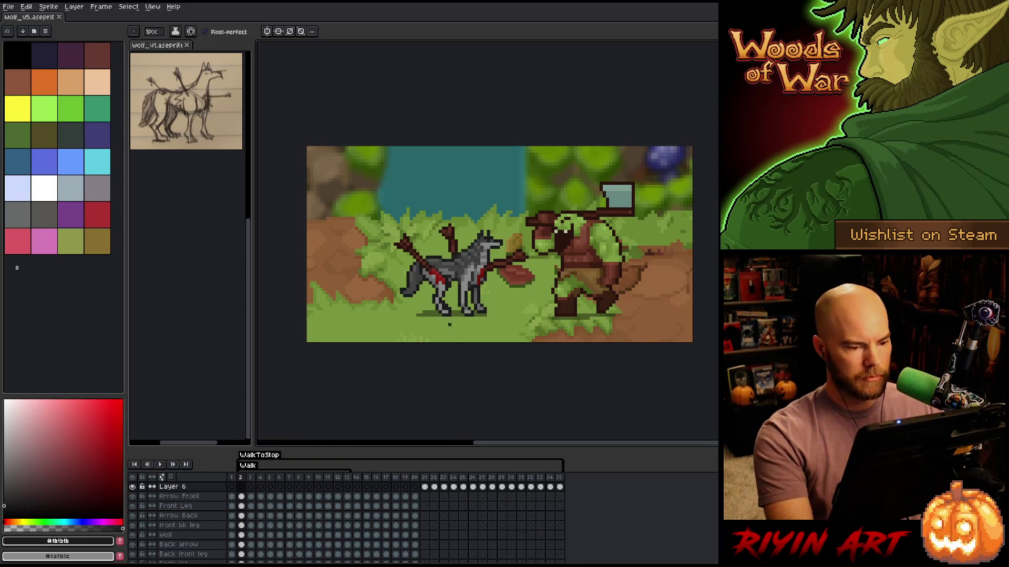
key("Return")
scroll(460, 276, "up", 1)
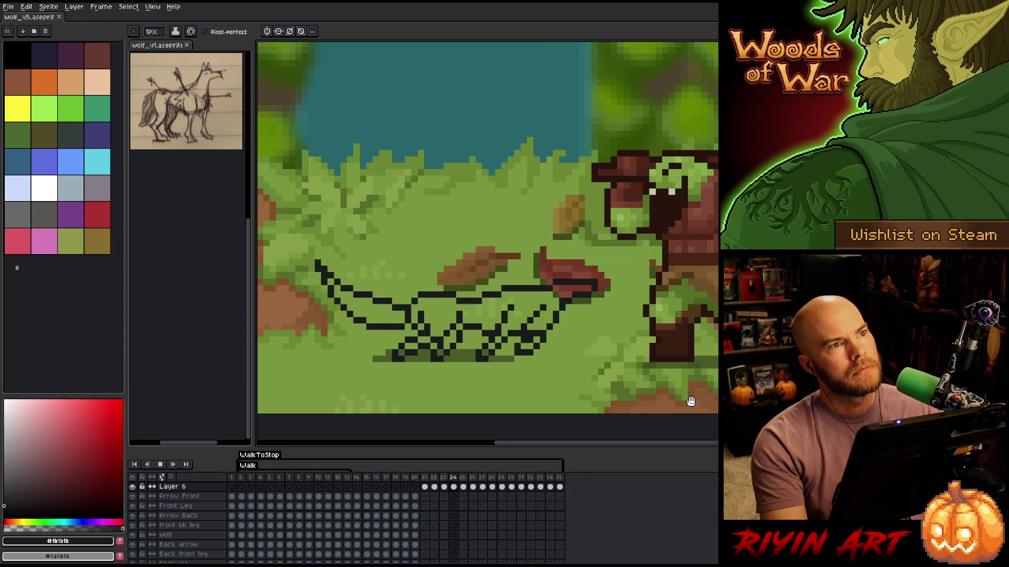
left_click(560, 482)
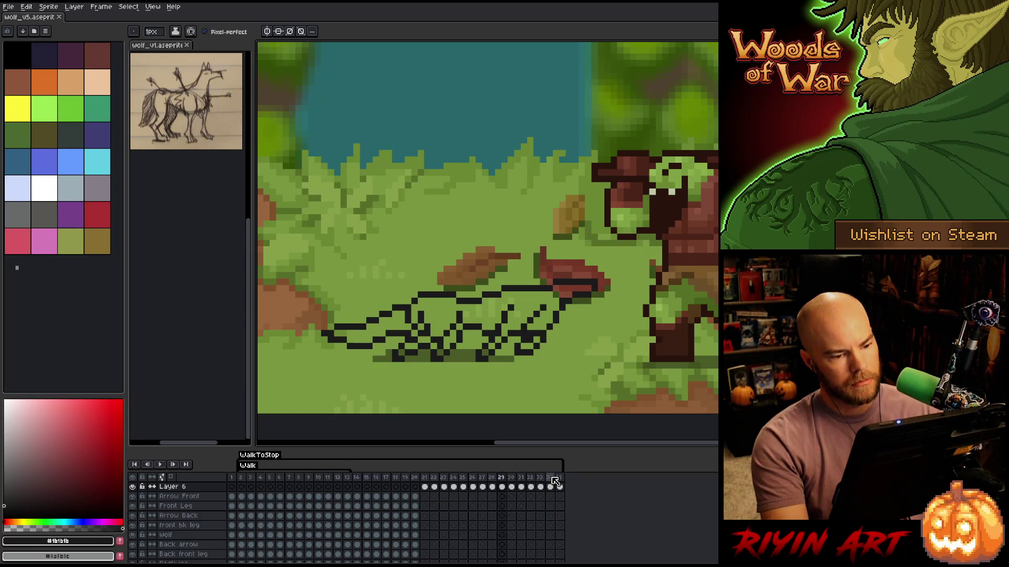
Step back and forth between frames 22 and 23 to compare the poses
key("Left")
key("Left")
key("Left")
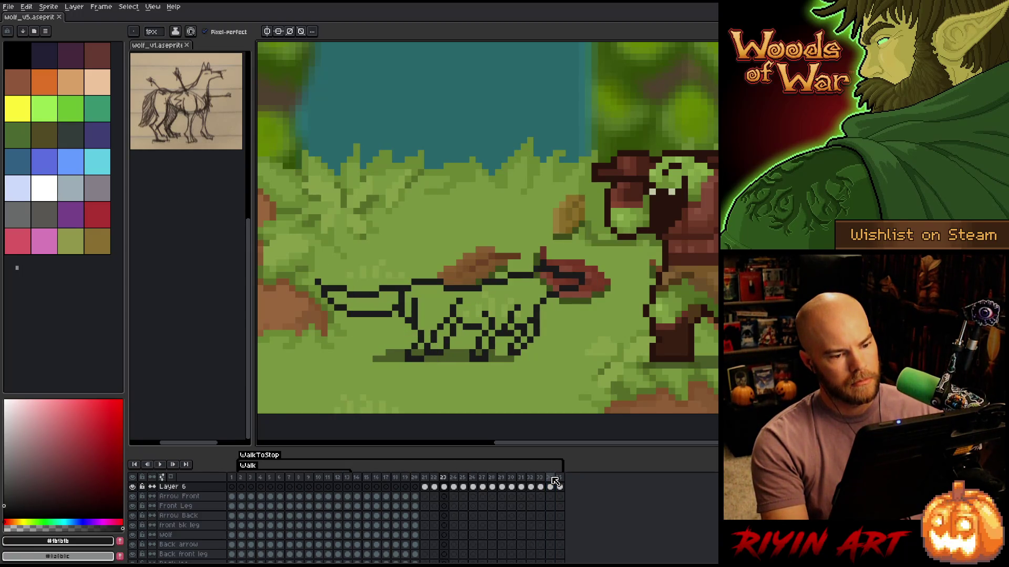
key("Left")
key("Right")
key("Left")
key("Right")
key("Left")
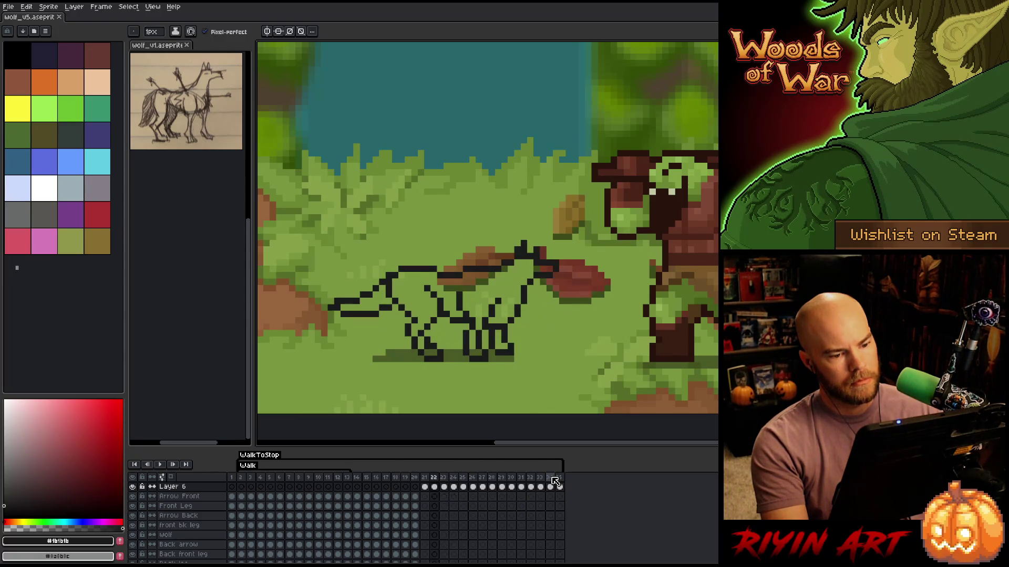
key("Right")
key("Right")
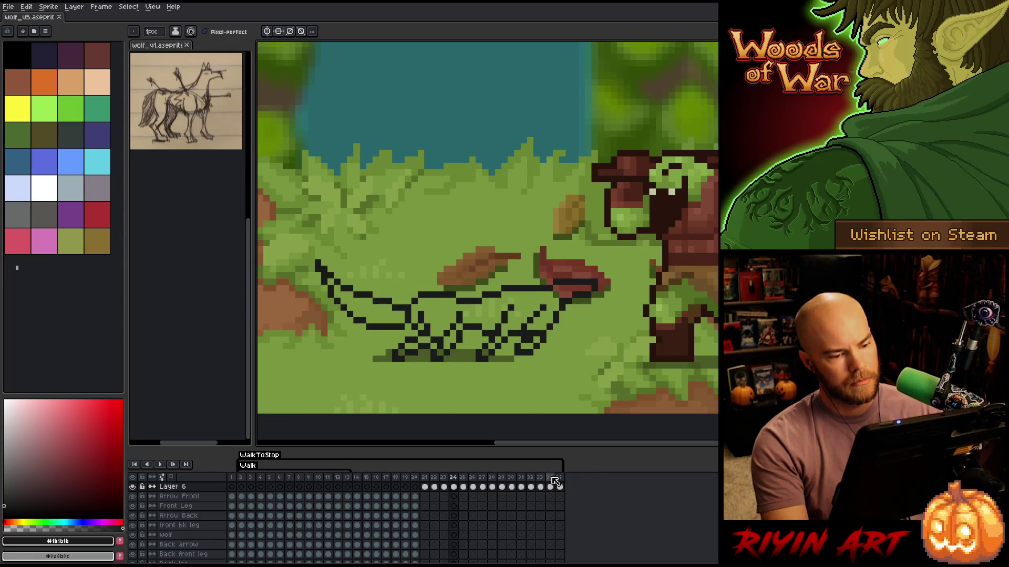
Select Layer 6's cels from frame 23 to 35 and reposition them in the timeline
left_click_drag(562, 488, 453, 489)
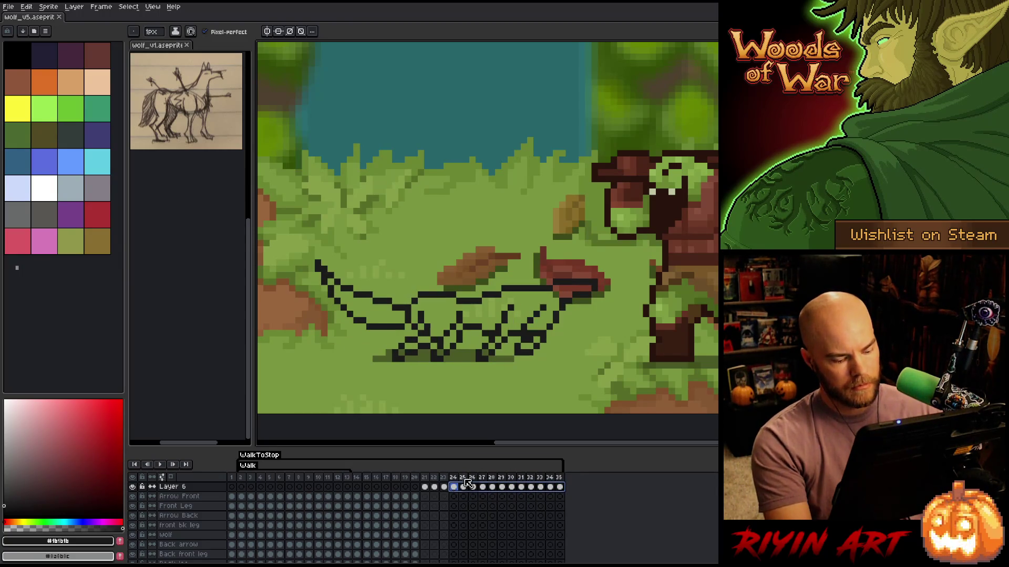
key("v")
scroll(587, 309, "up", 3)
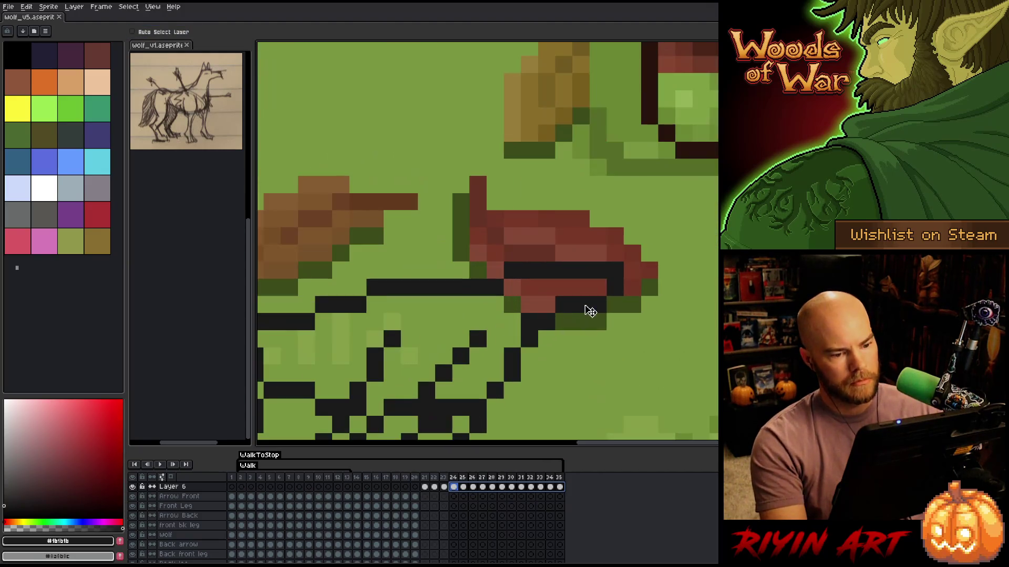
scroll(582, 310, "down", 5)
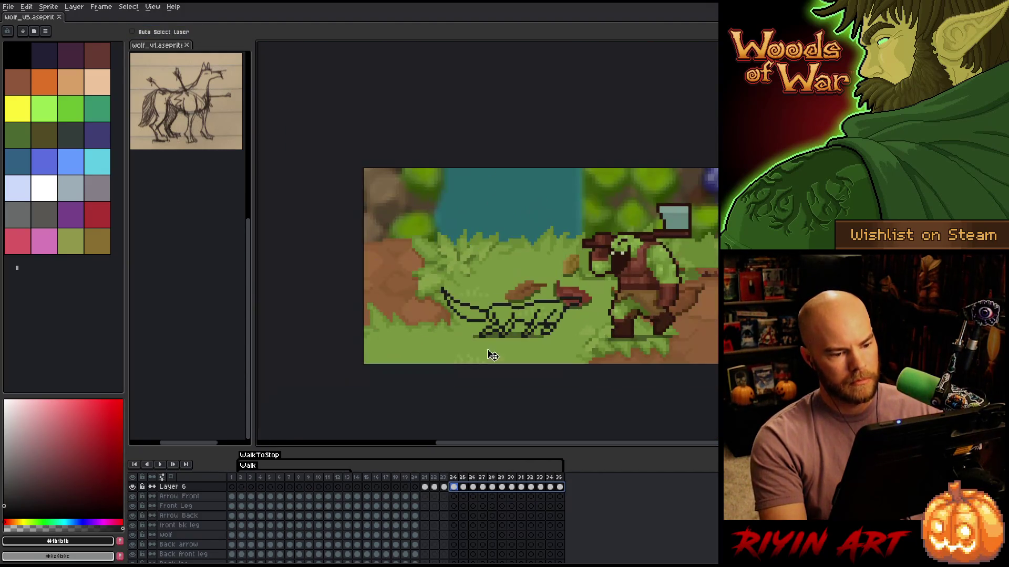
left_click_drag(463, 484, 445, 482)
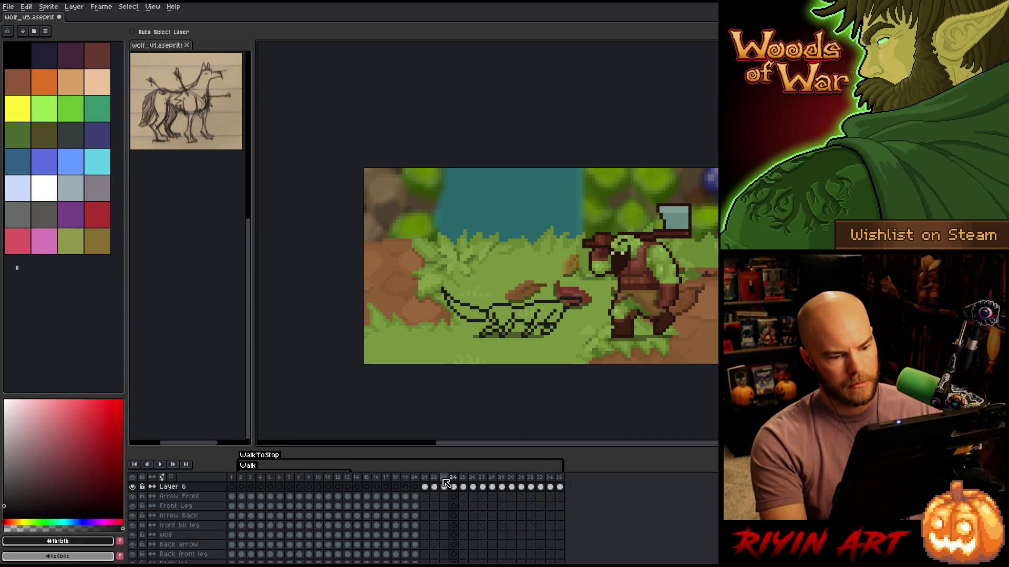
Play the animation to review it, panning across the scene, then stop playback
key("Return")
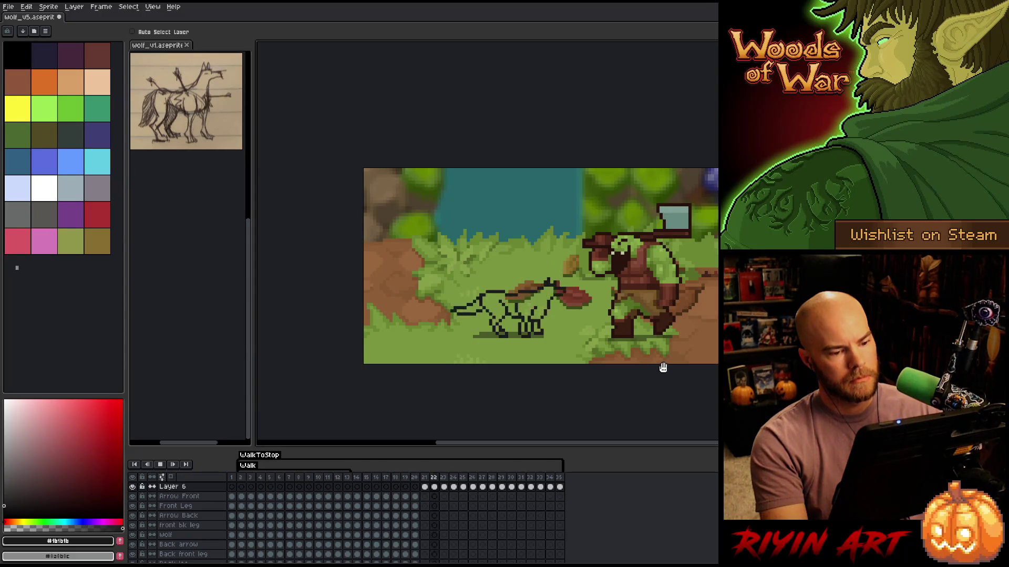
scroll(477, 306, "up", 3)
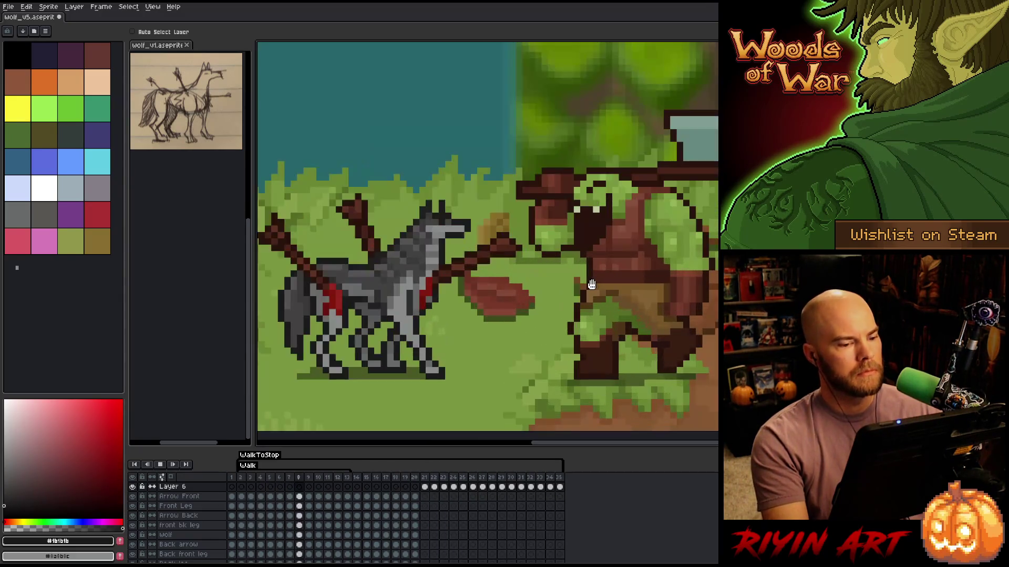
left_click_drag(476, 307, 528, 304)
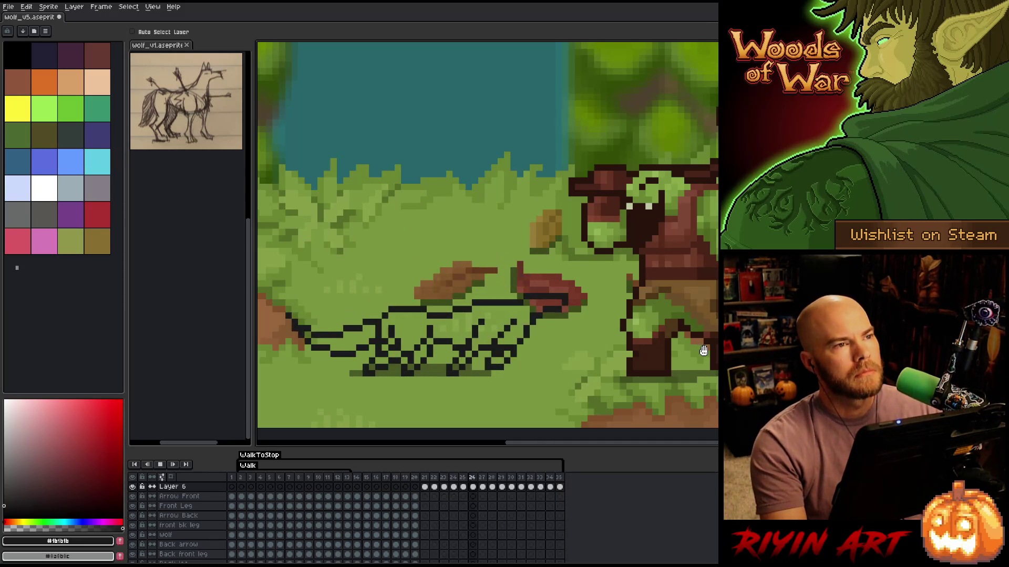
left_click(487, 540)
Insert an empty frame 21 and hide every layer except Layer 6
left_click(419, 479)
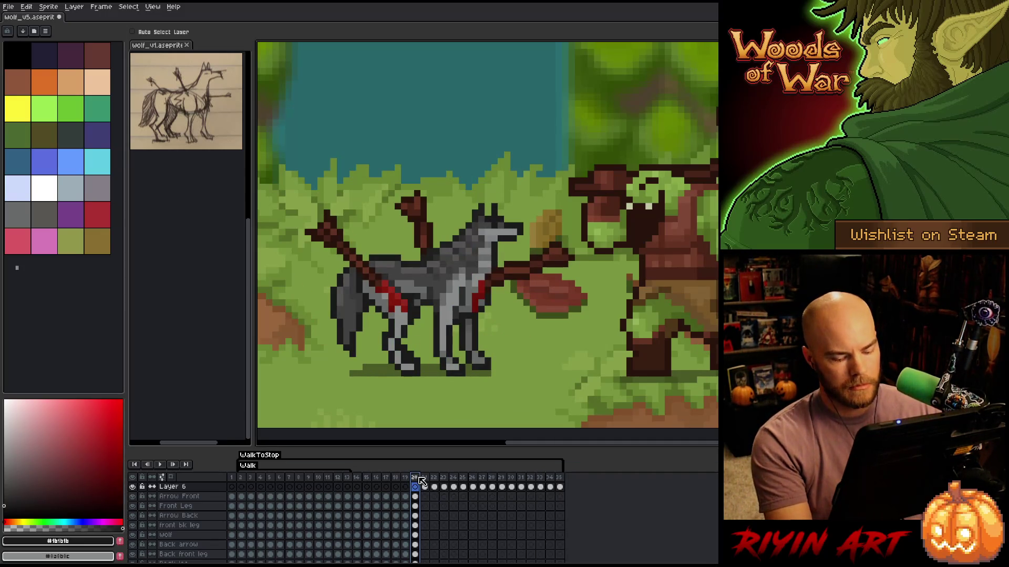
left_click(427, 479)
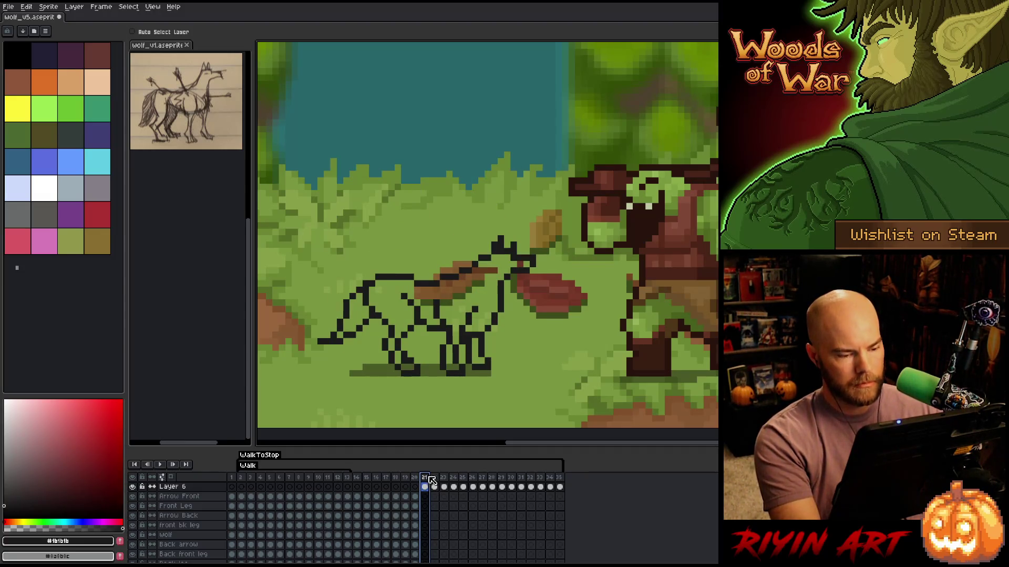
key("alt+n")
left_click(427, 489)
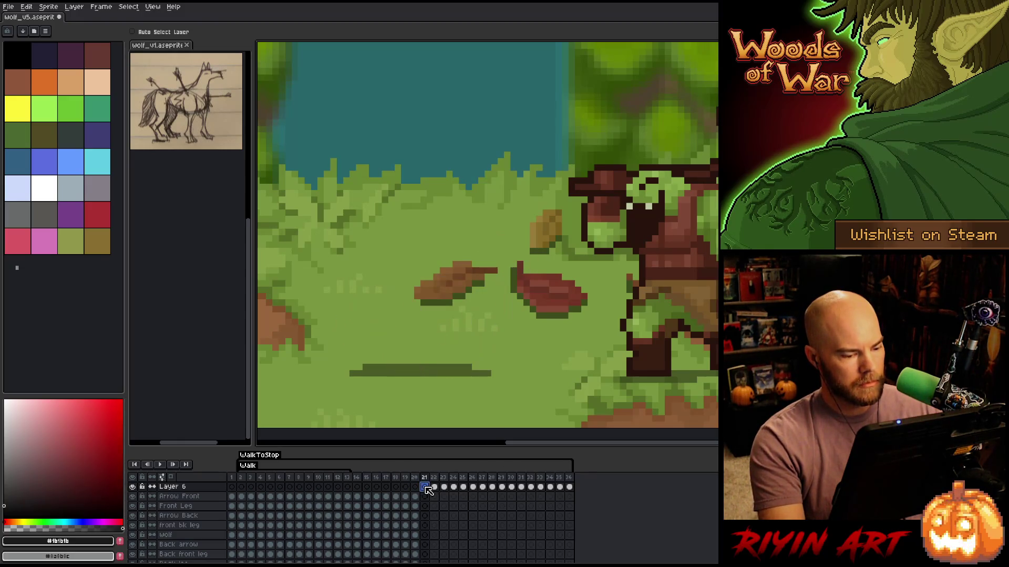
left_click(133, 487, "alt")
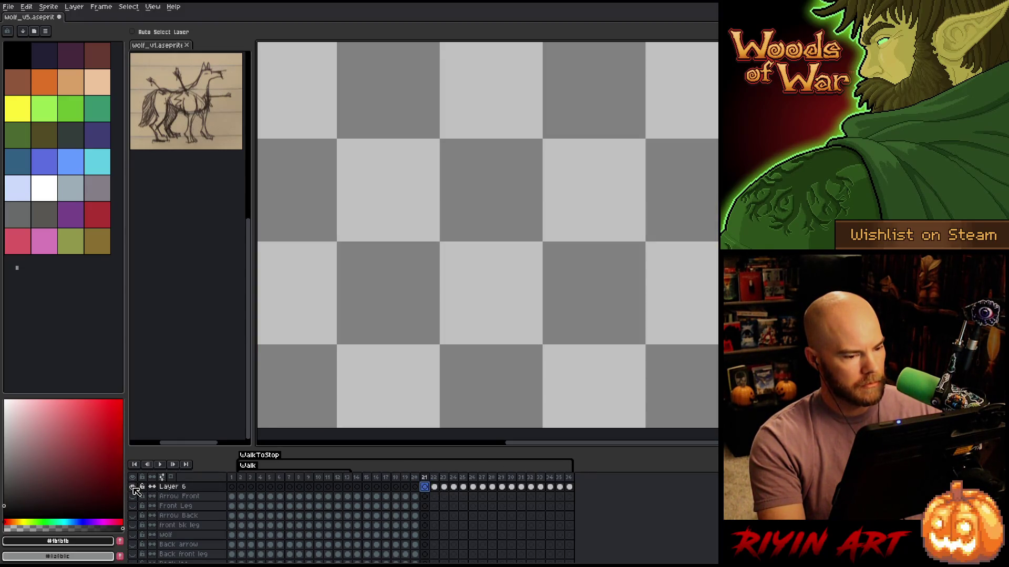
Turn on onion skin and show the Wolf layer's painting as a guide, zoomed in on frame 21
left_click(174, 479)
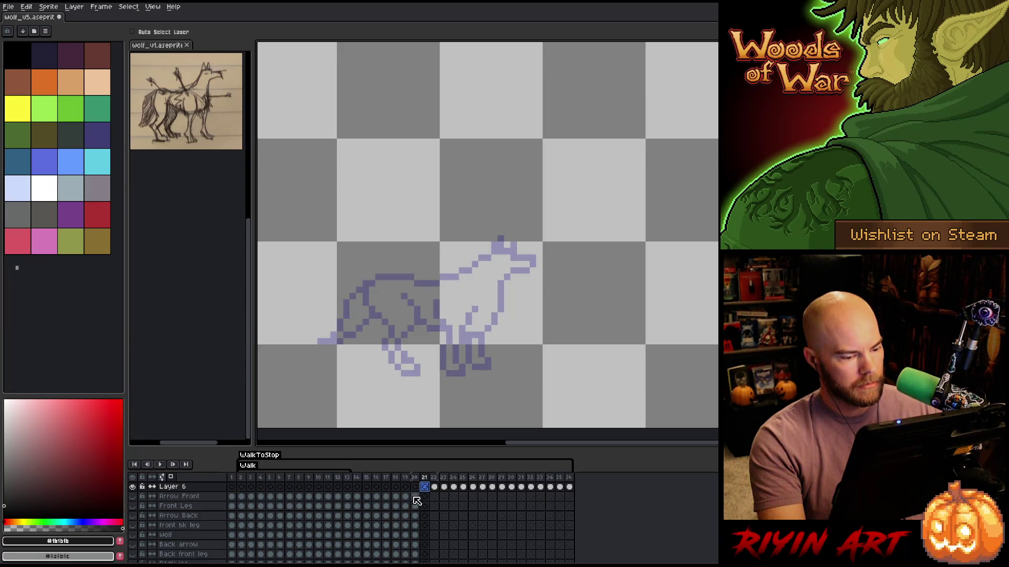
left_click(133, 535)
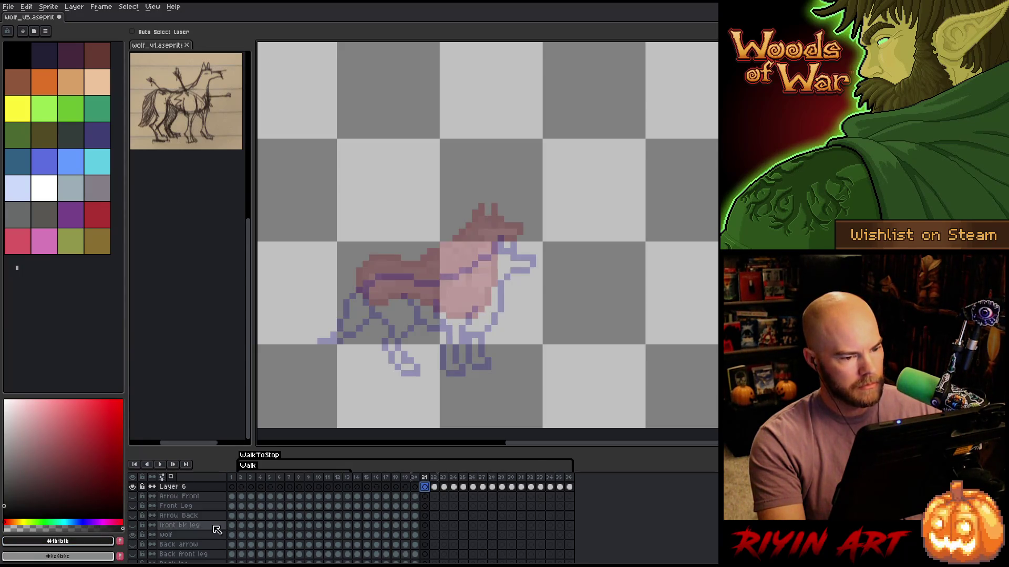
scroll(419, 282, "up", 1)
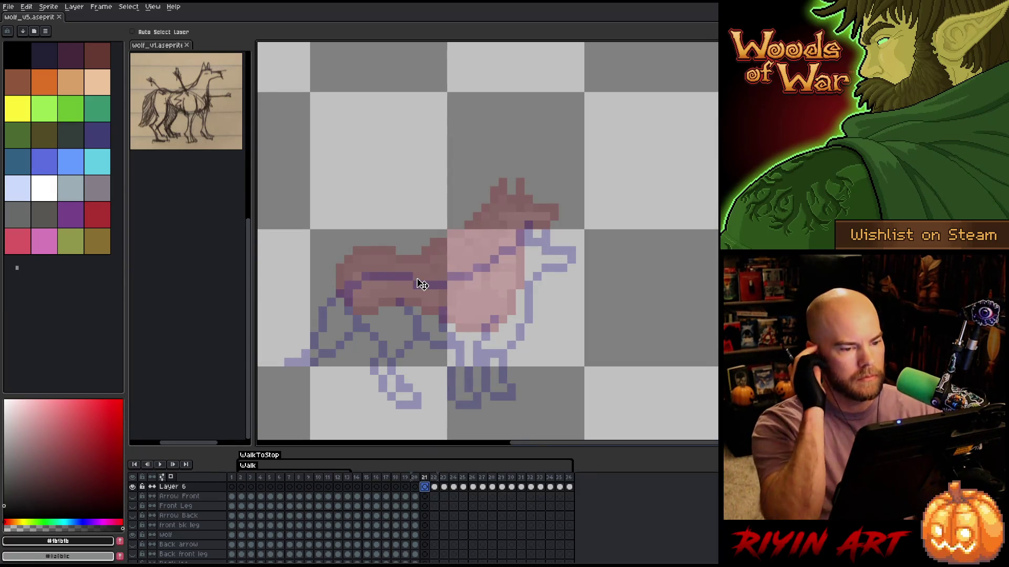
key("b")
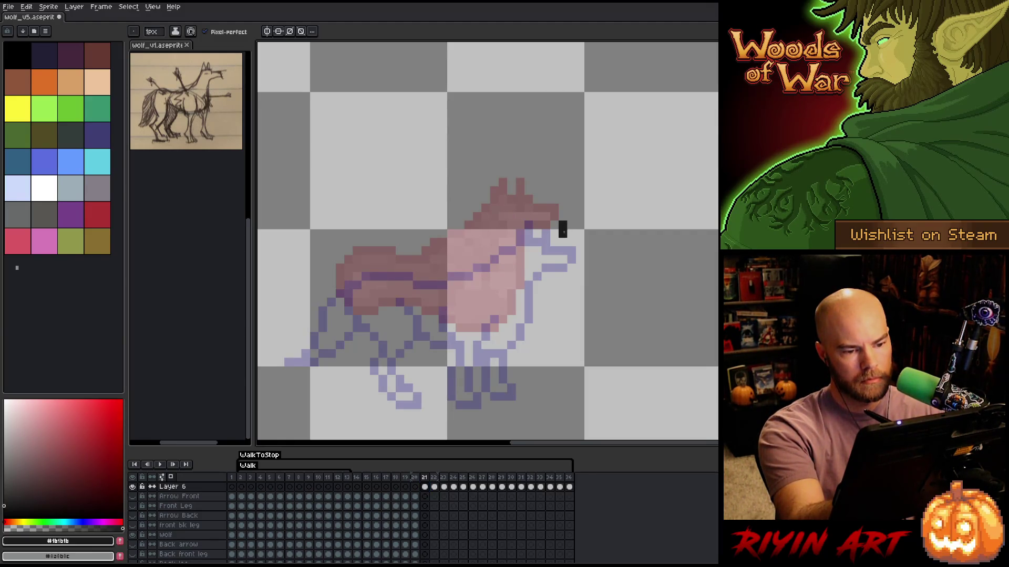
Outline the wolf's snout, brow, ear and head in black pixels
mouse_move(554, 242)
left_mouse_down()
mouse_move(545, 241)
mouse_move(552, 225)
mouse_move(529, 225)
left_mouse_up()
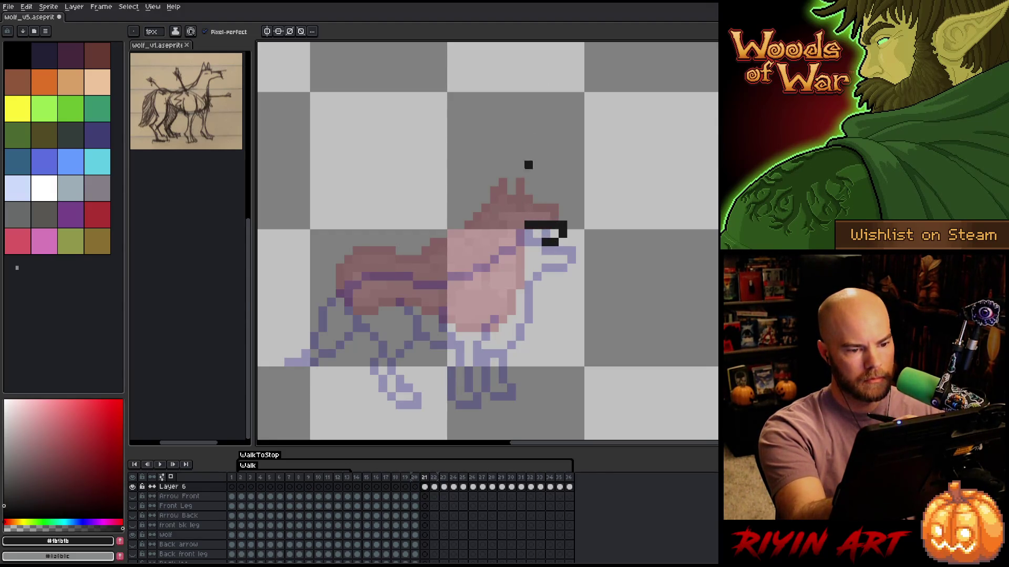
left_click(528, 216)
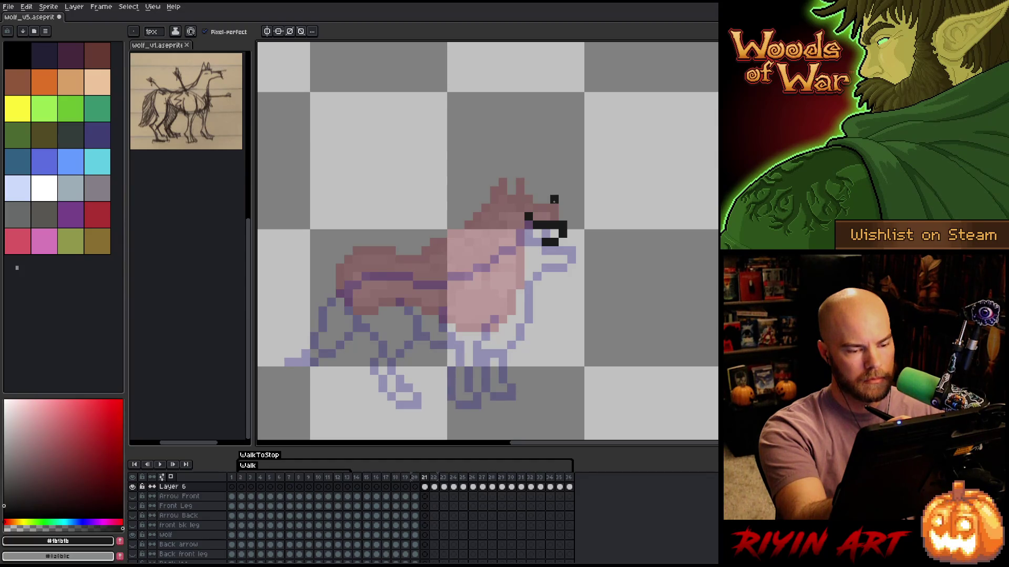
key("e")
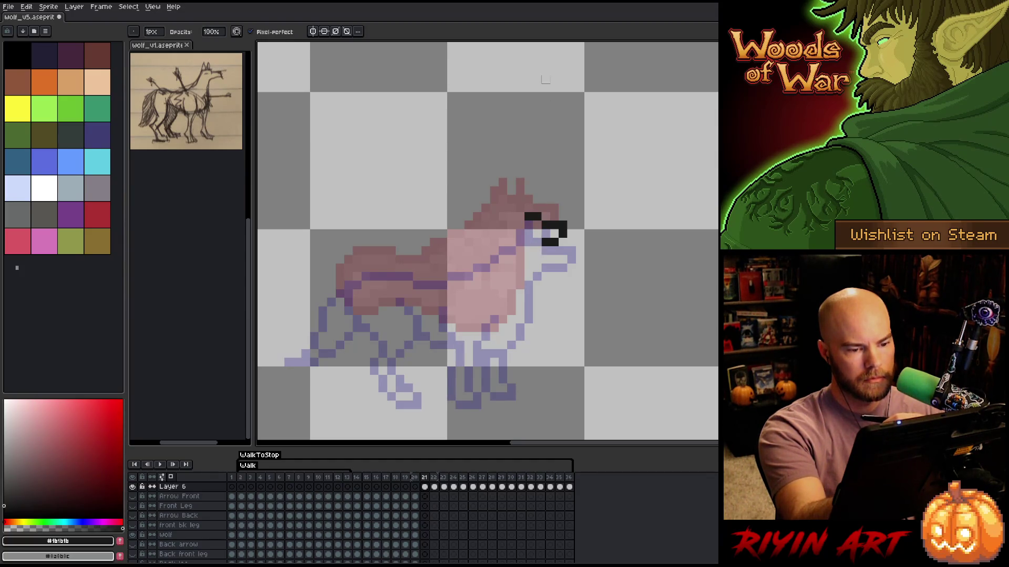
key("b")
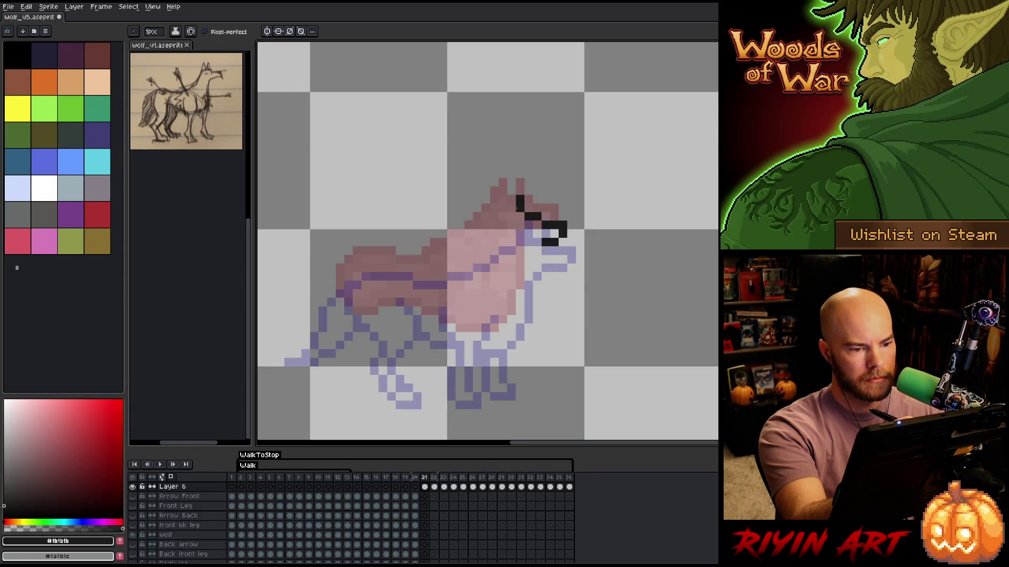
left_click(512, 208)
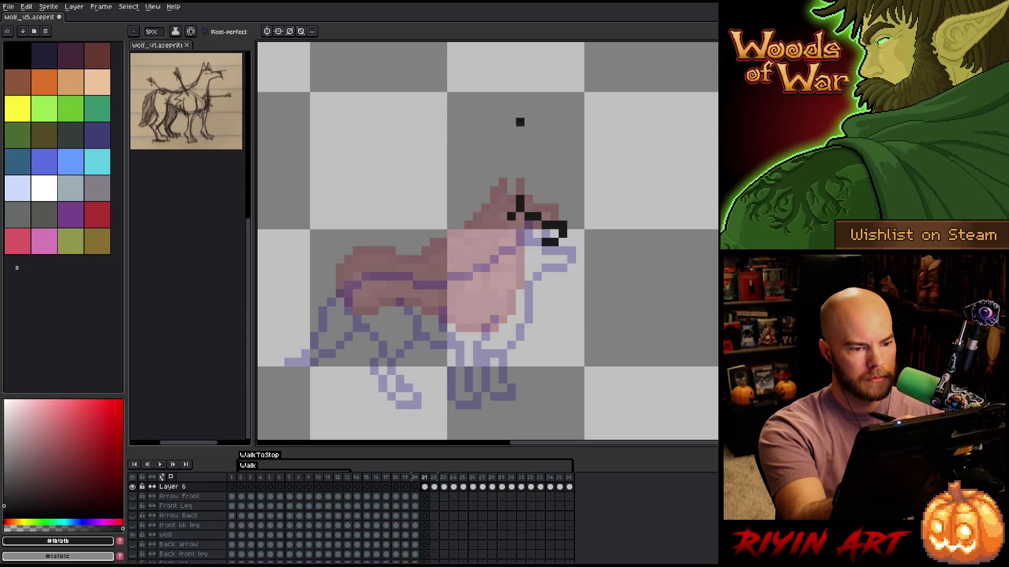
left_click_drag(503, 208, 503, 187)
key("e")
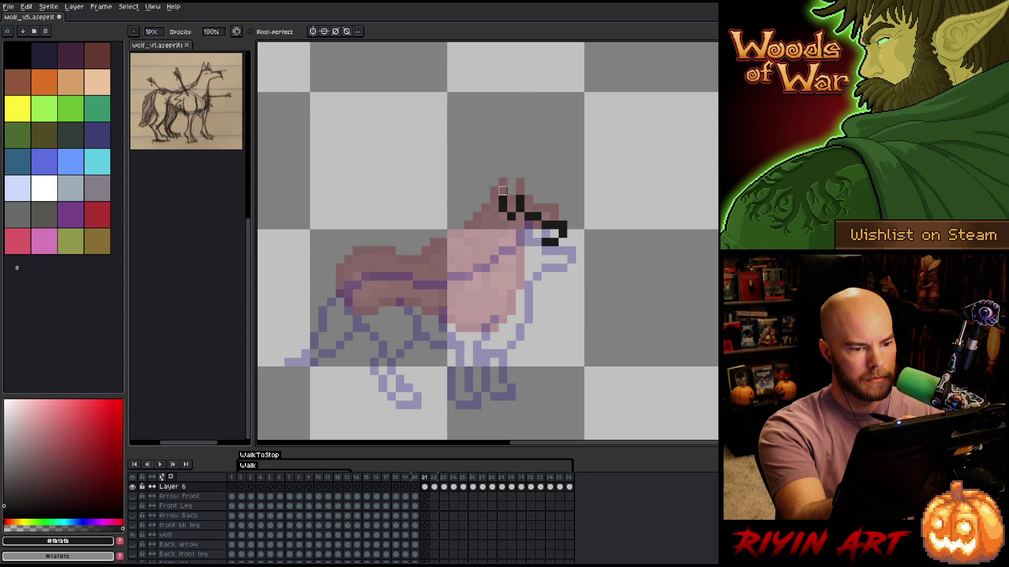
key("b")
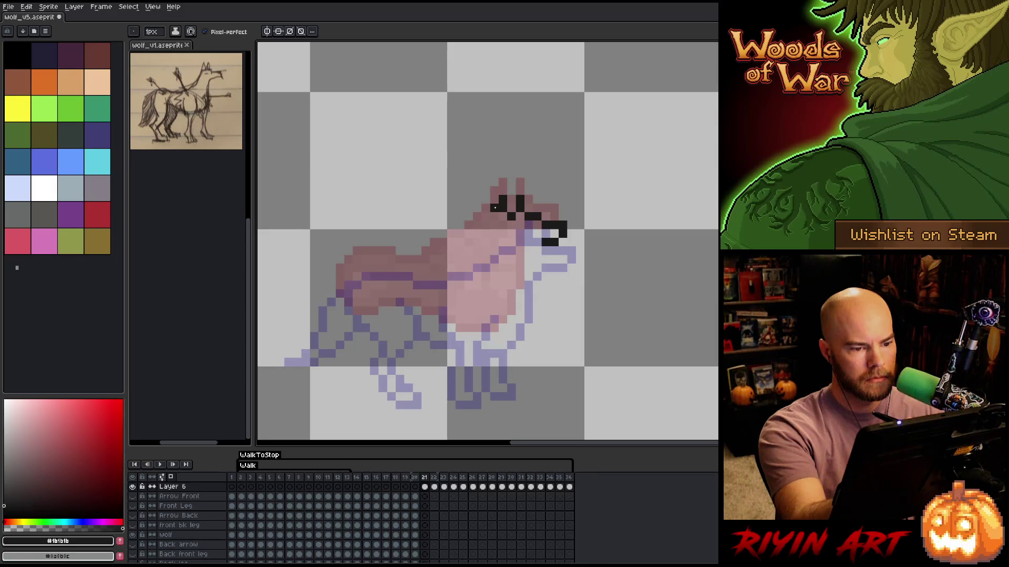
left_click_drag(495, 208, 495, 225)
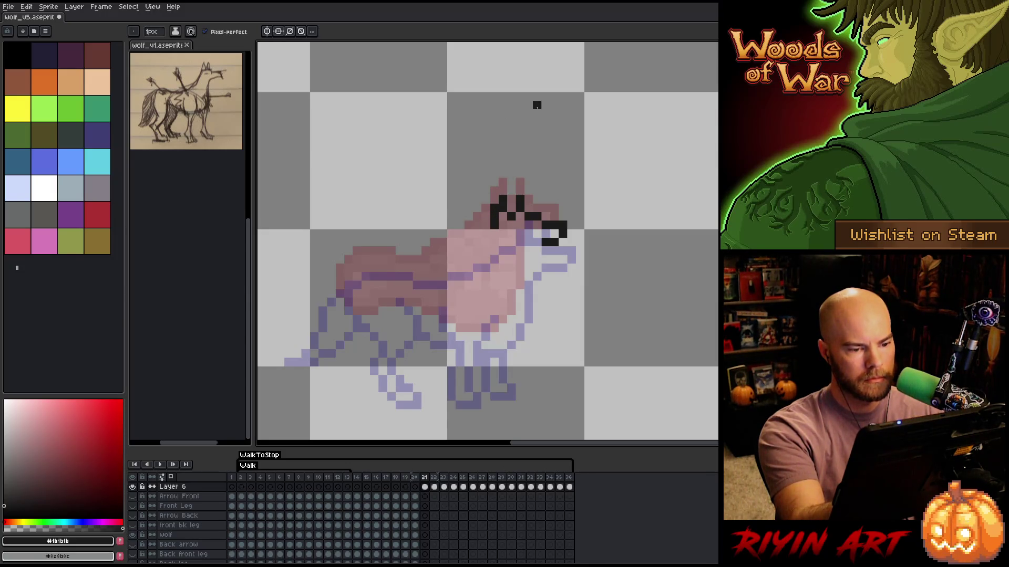
key("e")
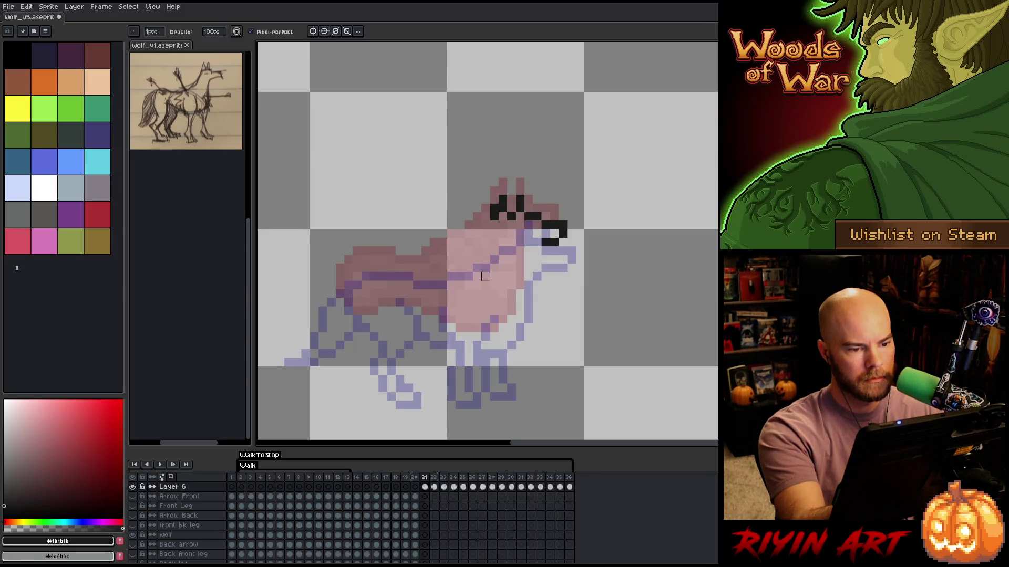
key("b")
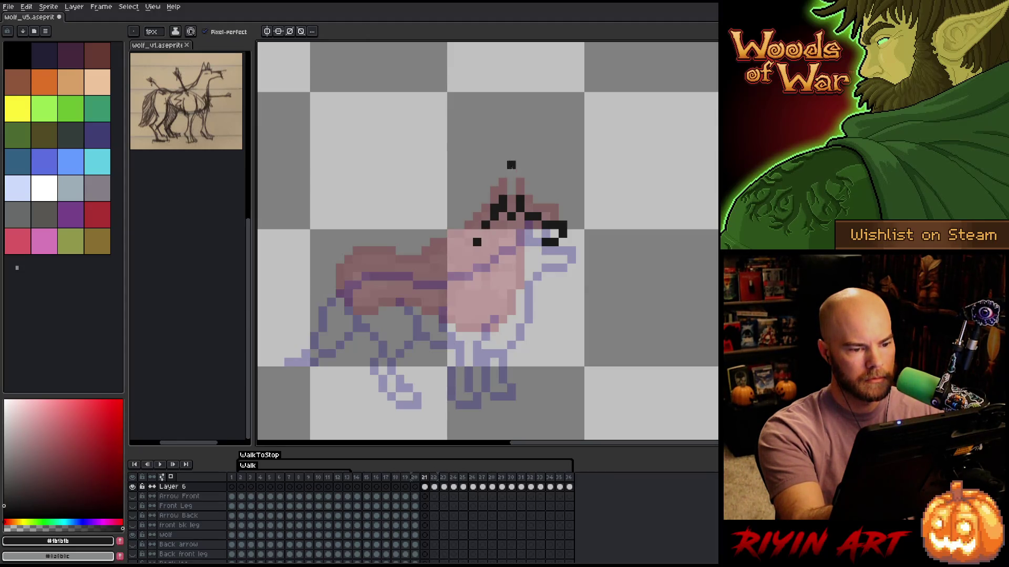
Draw the black outline down the neck, along the back and around the rump
left_click_drag(476, 247, 415, 268)
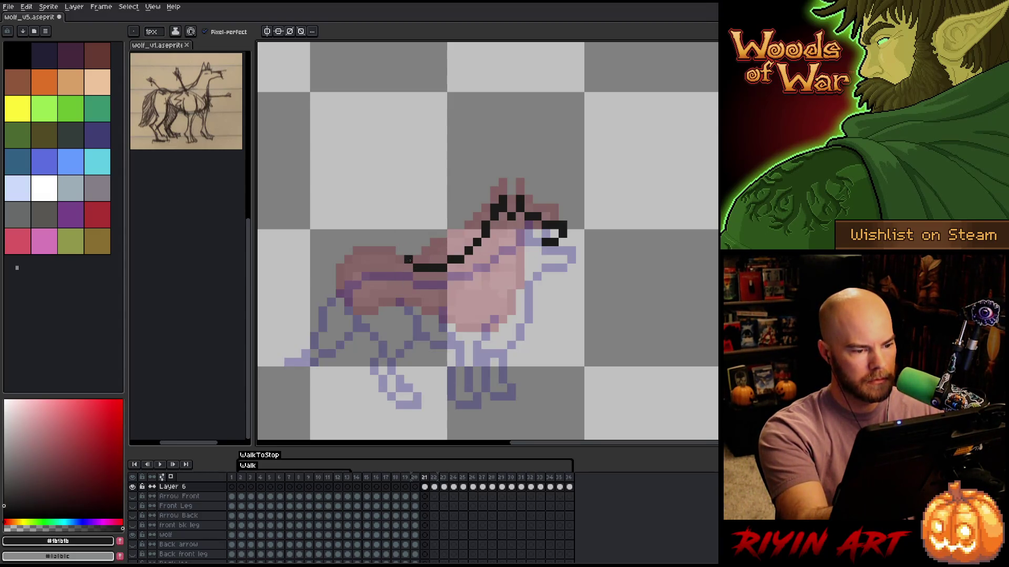
left_click(400, 260)
left_click_drag(383, 259, 365, 259)
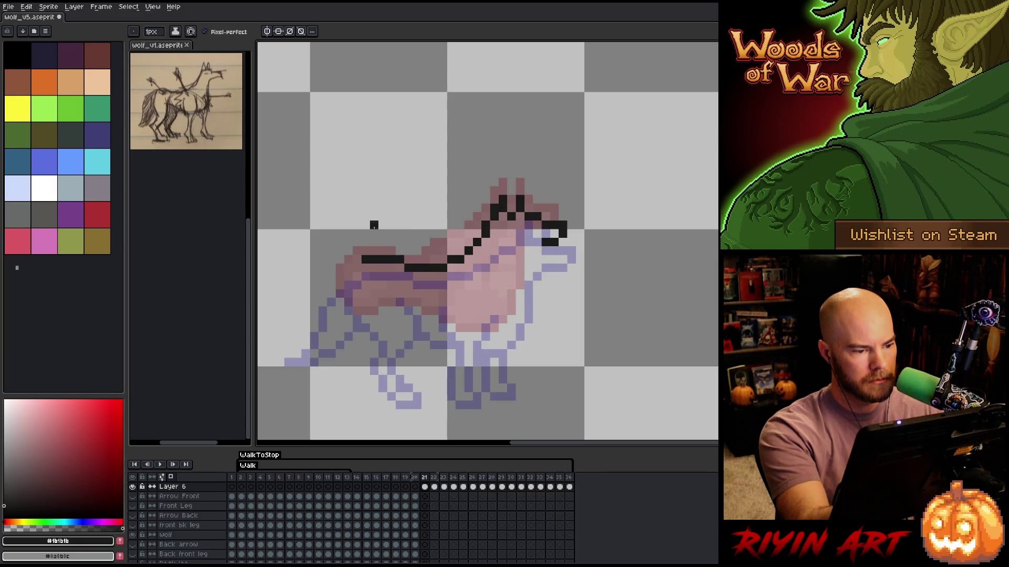
left_click(348, 276)
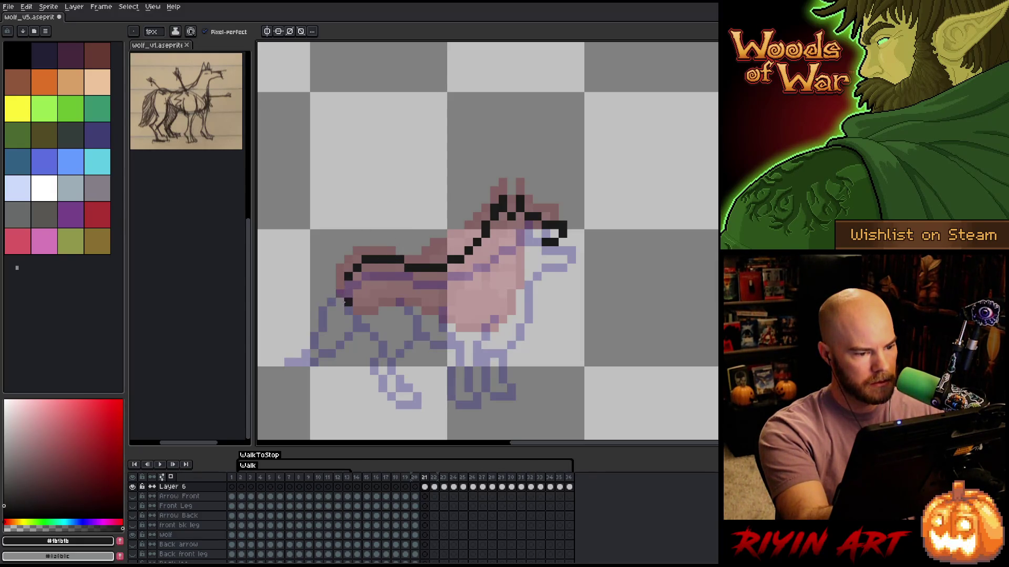
key("ctrl+z")
left_click(347, 293)
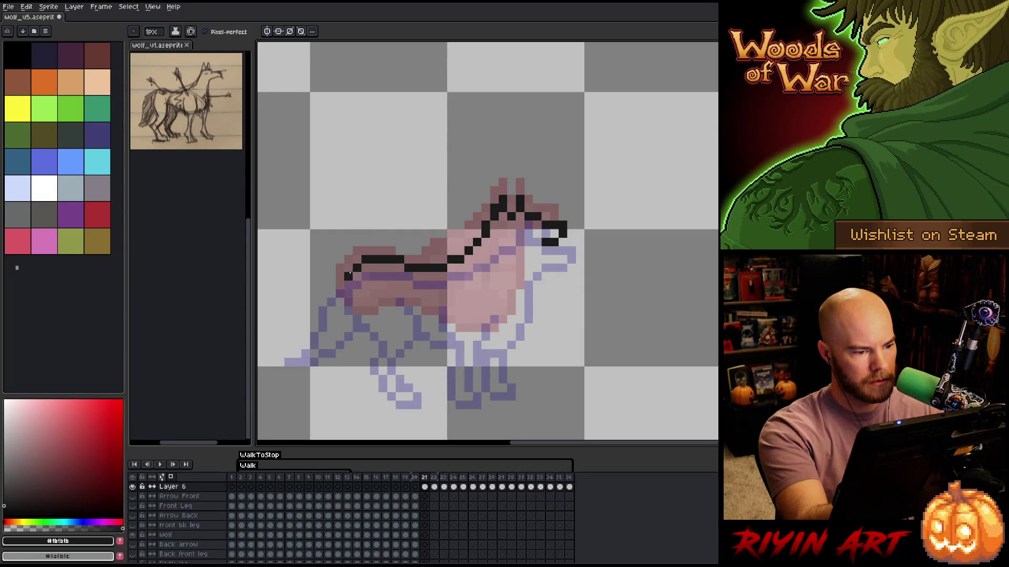
left_click(339, 286)
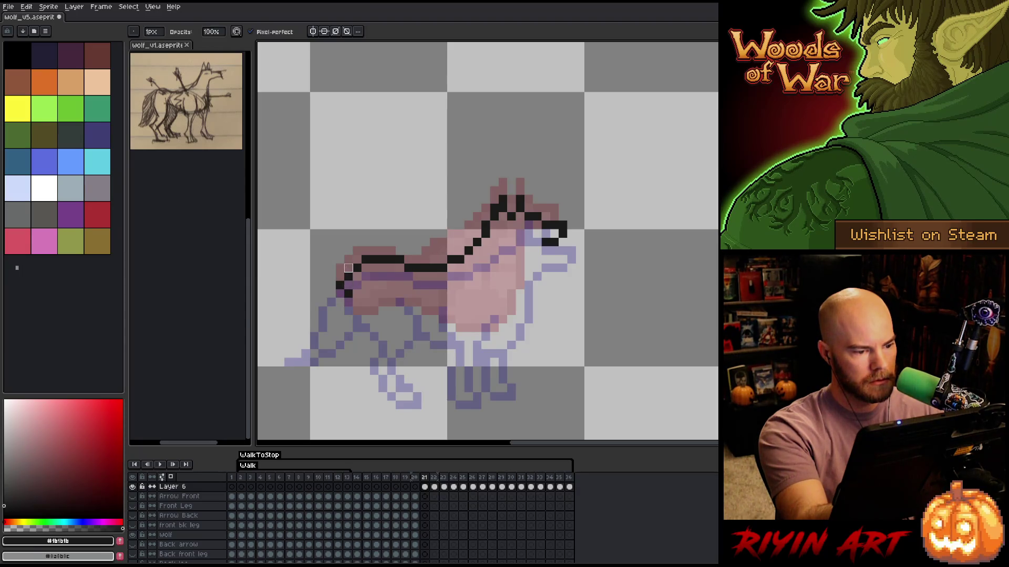
left_click_drag(339, 293, 339, 303)
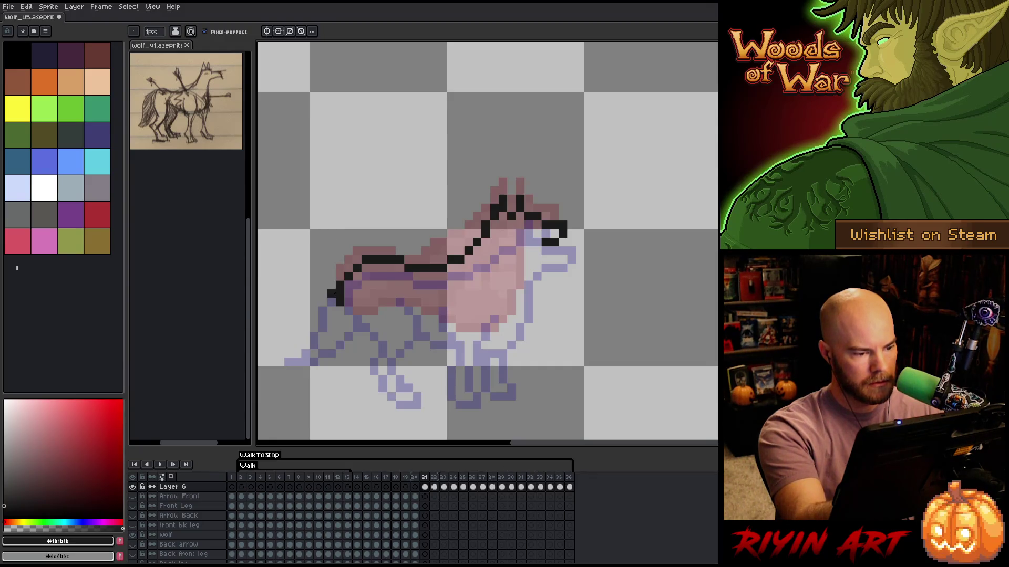
Outline the lowered tail in black, cleaning stray pixels, and begin the hind leg
mouse_move(319, 301)
left_mouse_down()
mouse_move(279, 344)
mouse_move(331, 345)
mouse_move(353, 315)
left_mouse_up()
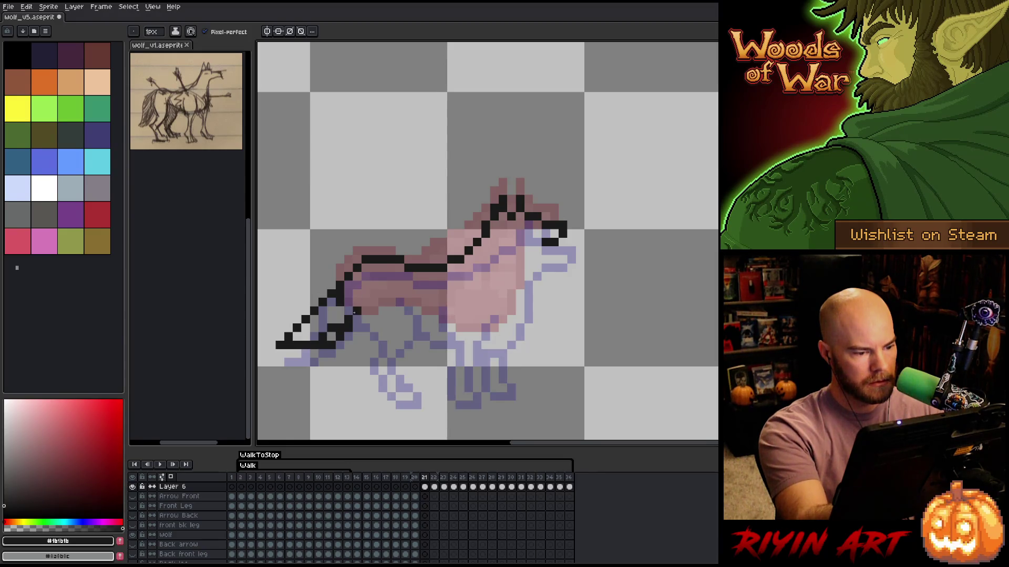
key("e")
left_click_drag(321, 345, 331, 328)
key("b")
left_click(331, 336)
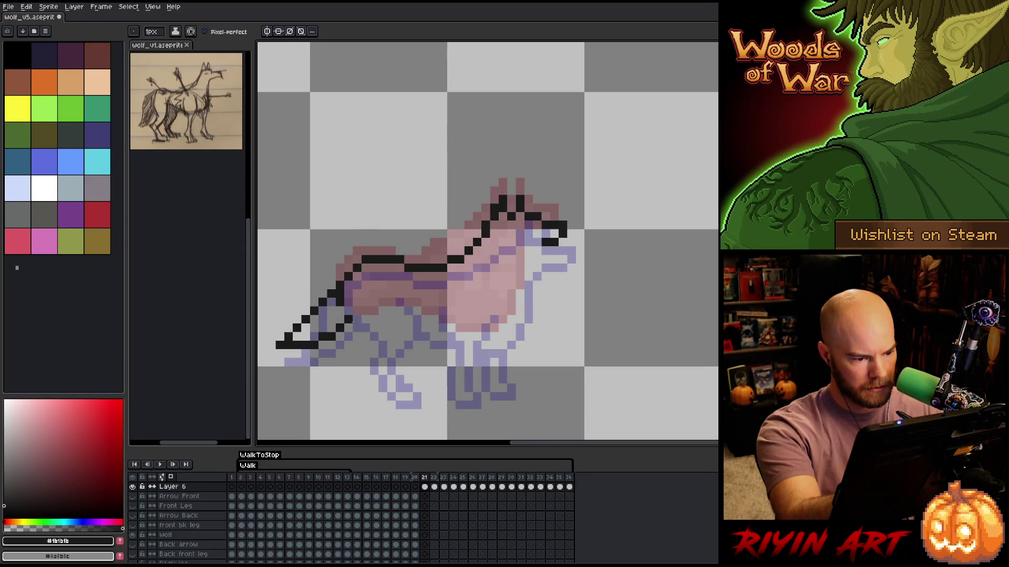
left_click_drag(344, 303, 383, 345)
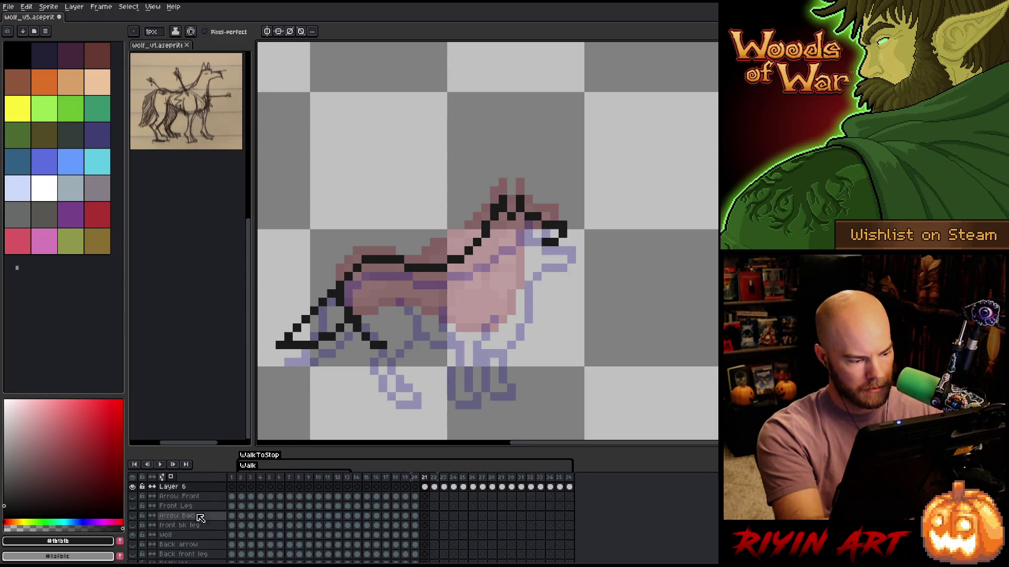
Show the hidden wolf part layers as reference, keeping the ground shadow layer hidden
left_click_drag(132, 497, 135, 547)
scroll(189, 491, "down", 3)
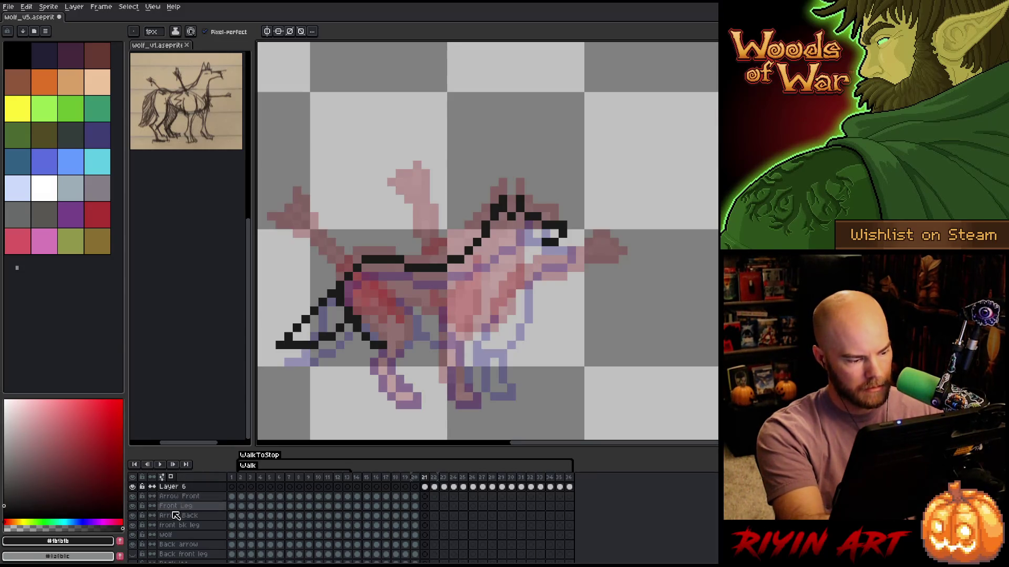
left_click_drag(133, 545, 132, 526)
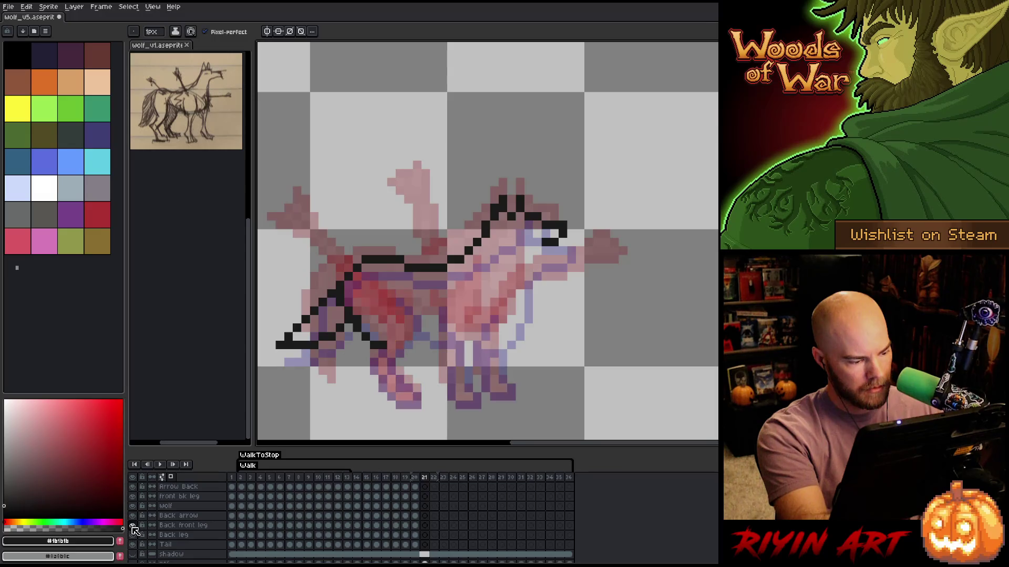
left_click(133, 555)
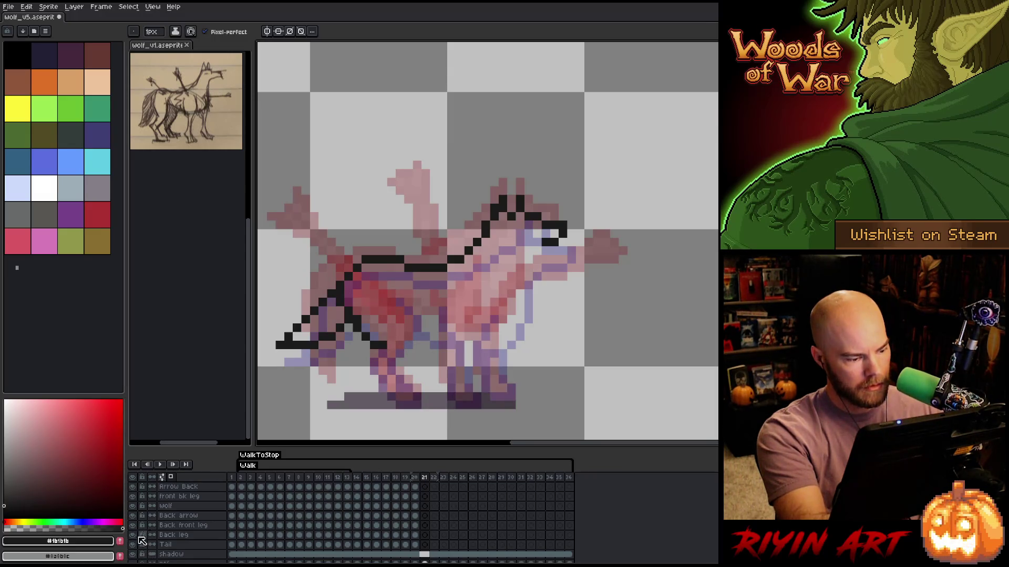
left_click(133, 554)
scroll(444, 421, "up", 1)
scroll(460, 473, "up", 1)
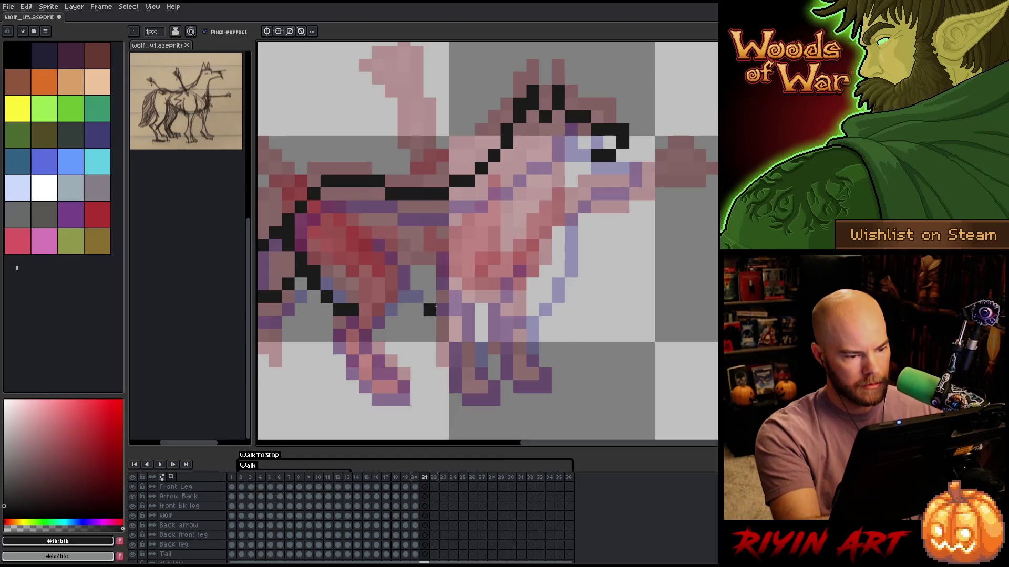
scroll(429, 310, "down", 1)
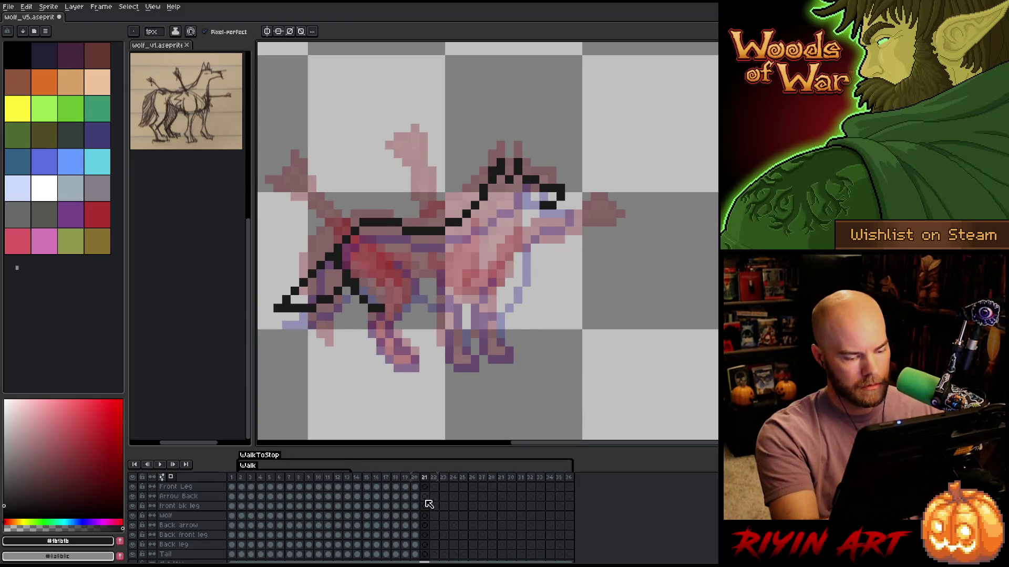
scroll(428, 507, "up", 2)
right_click(453, 239)
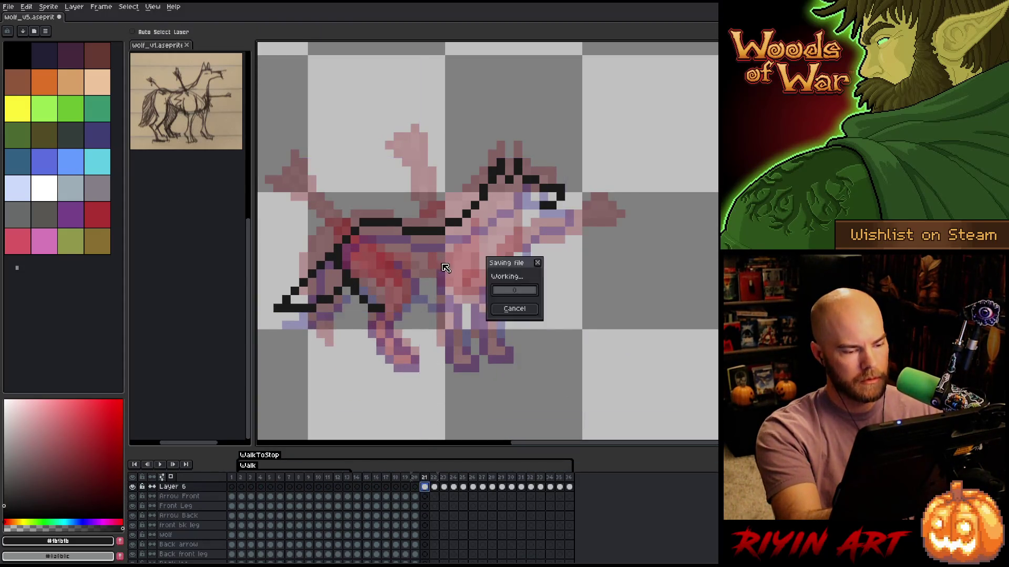
key("Escape")
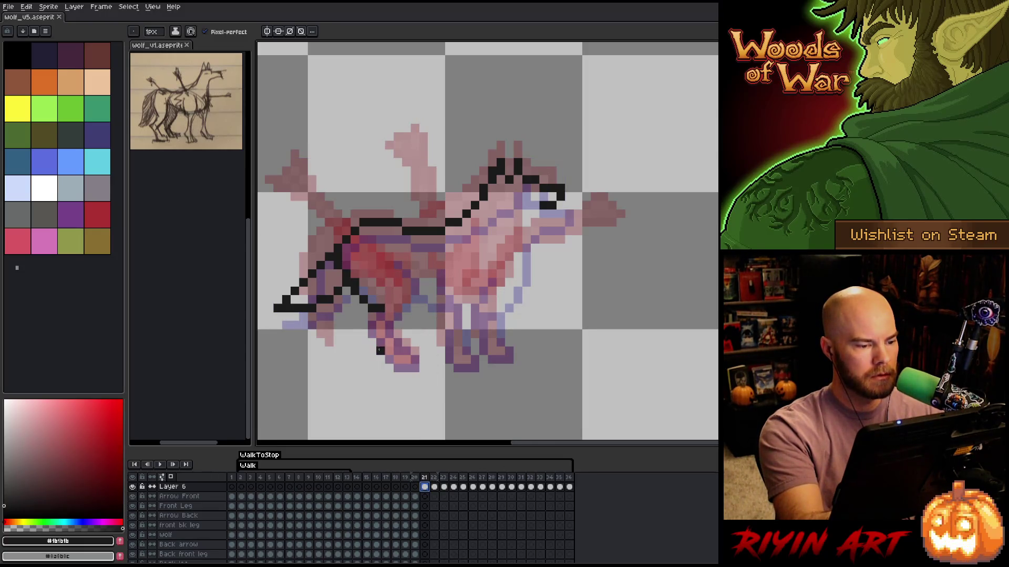
Remove the stray tail-tip pixel and outline the hind leg in black
left_click(280, 302)
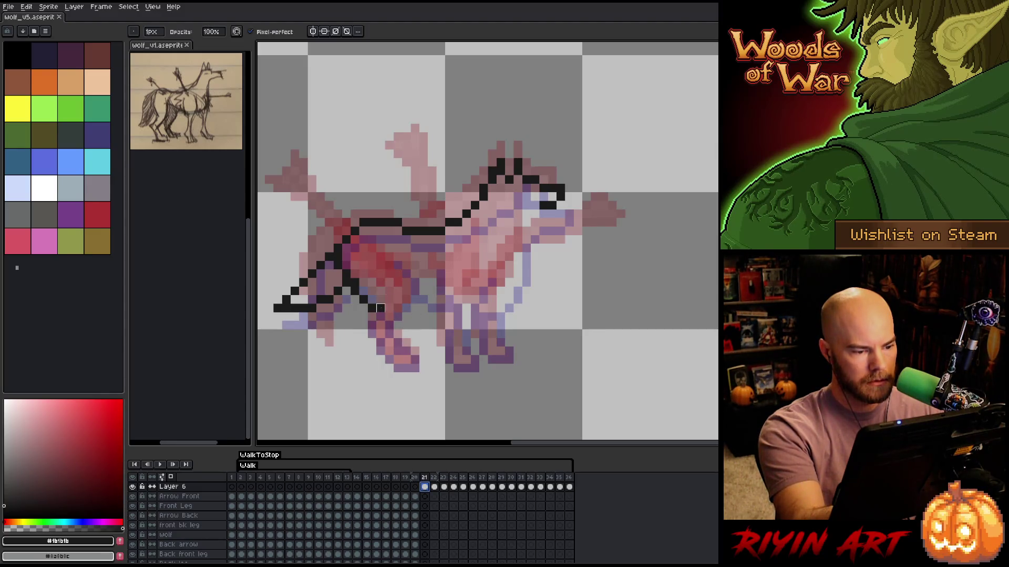
left_click(379, 308)
key("b")
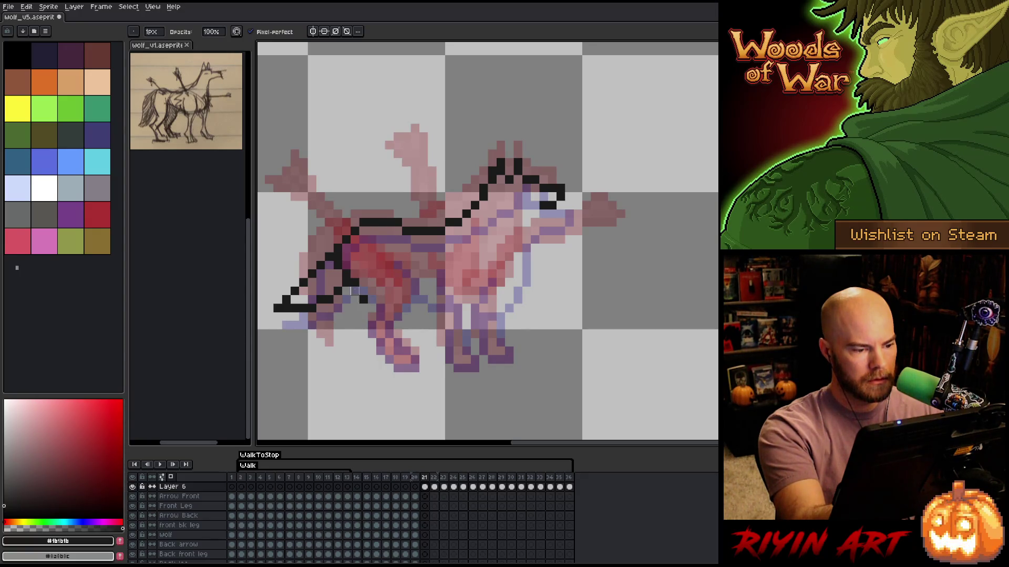
key("e")
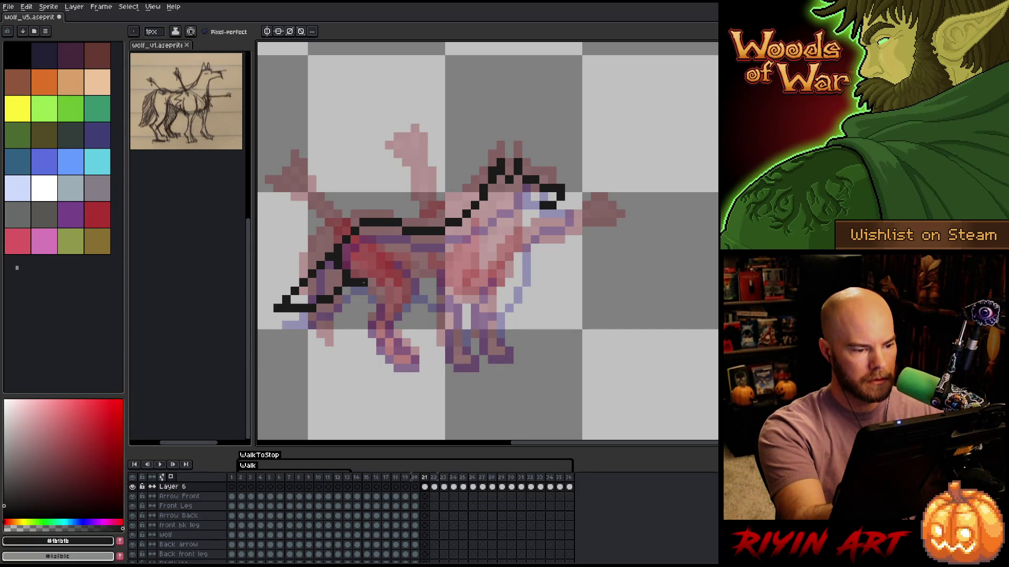
key("b")
key("e")
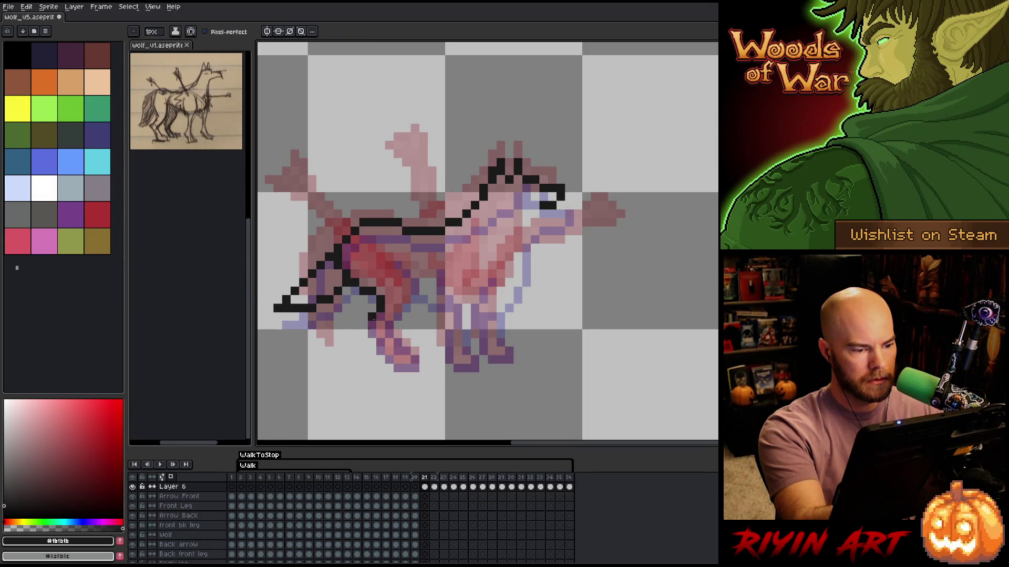
mouse_move(373, 317)
left_mouse_down()
mouse_move(372, 337)
mouse_move(398, 336)
mouse_move(406, 366)
mouse_move(415, 357)
left_mouse_up()
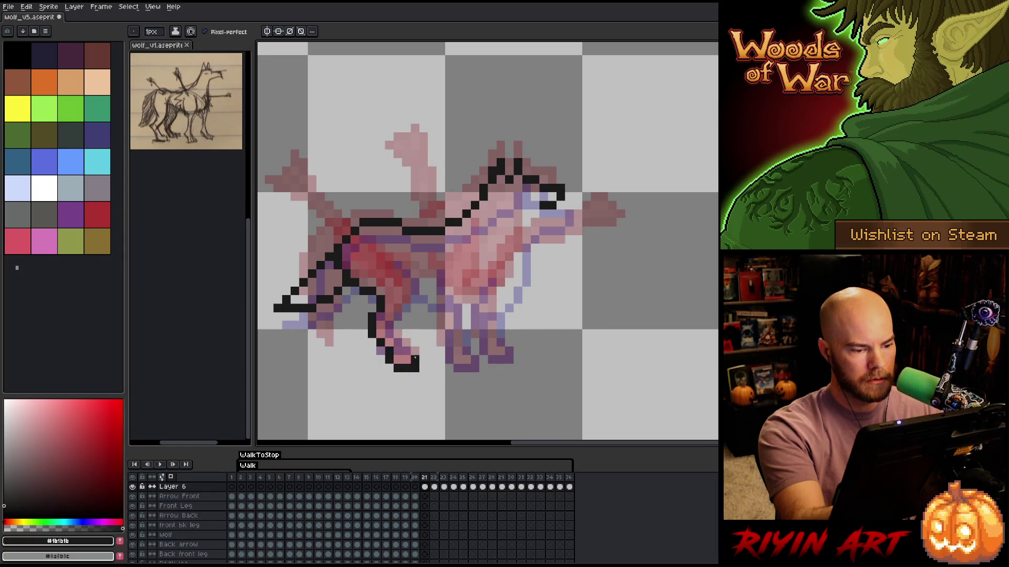
left_click(397, 342)
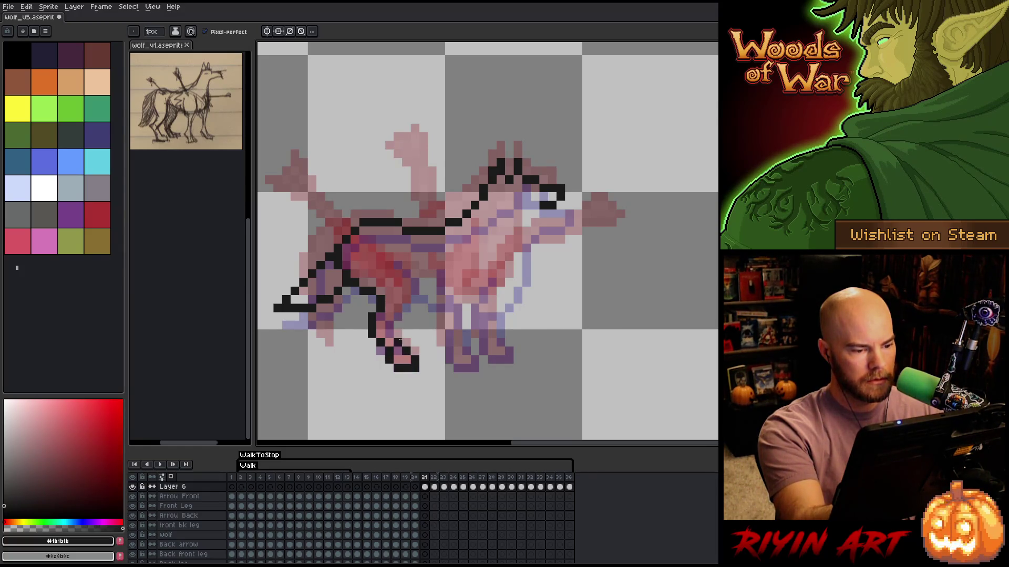
left_click(398, 325)
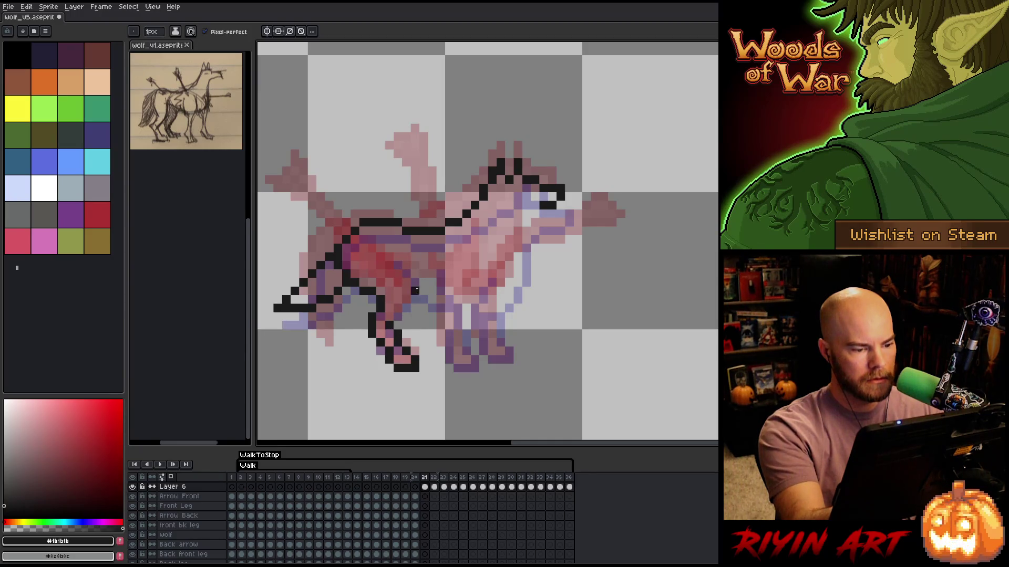
left_click(398, 309)
left_click(404, 317)
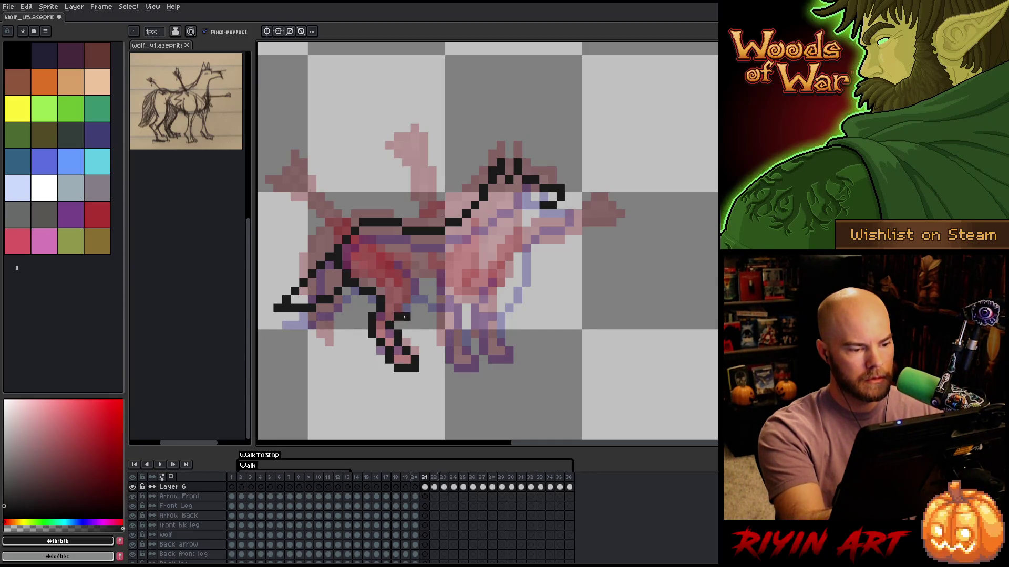
key("ctrl+z")
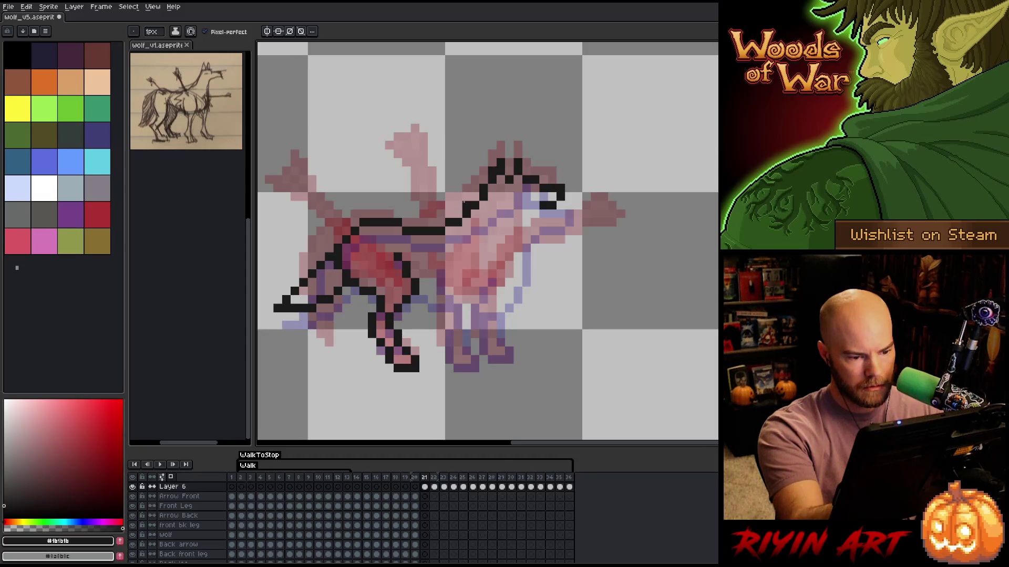
Outline the front legs, neck and chest in black, checking frame 20 for reference
left_click(441, 299)
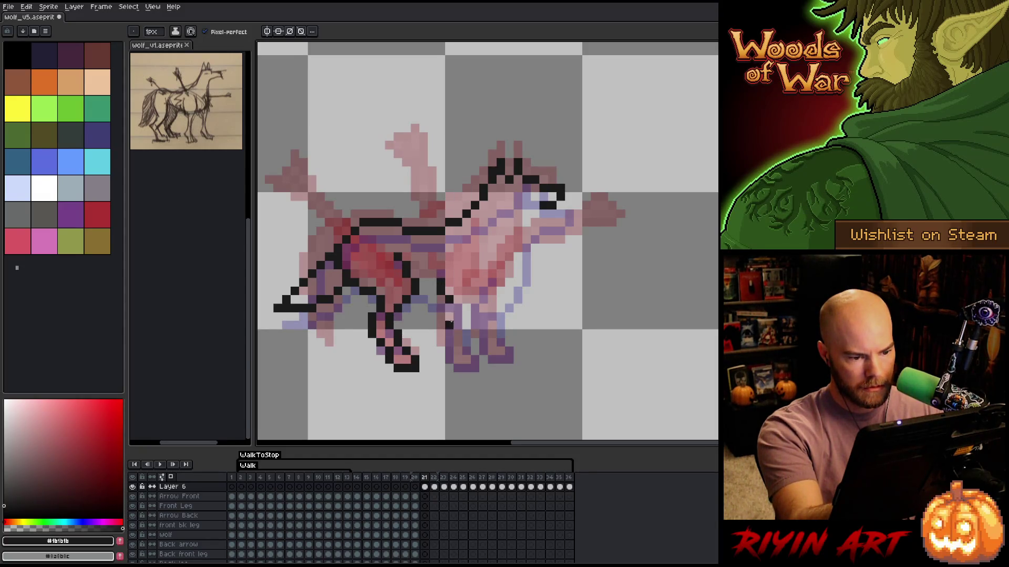
key("e")
key("b")
mouse_move(450, 316)
left_mouse_down()
mouse_move(449, 362)
mouse_move(471, 366)
left_mouse_up()
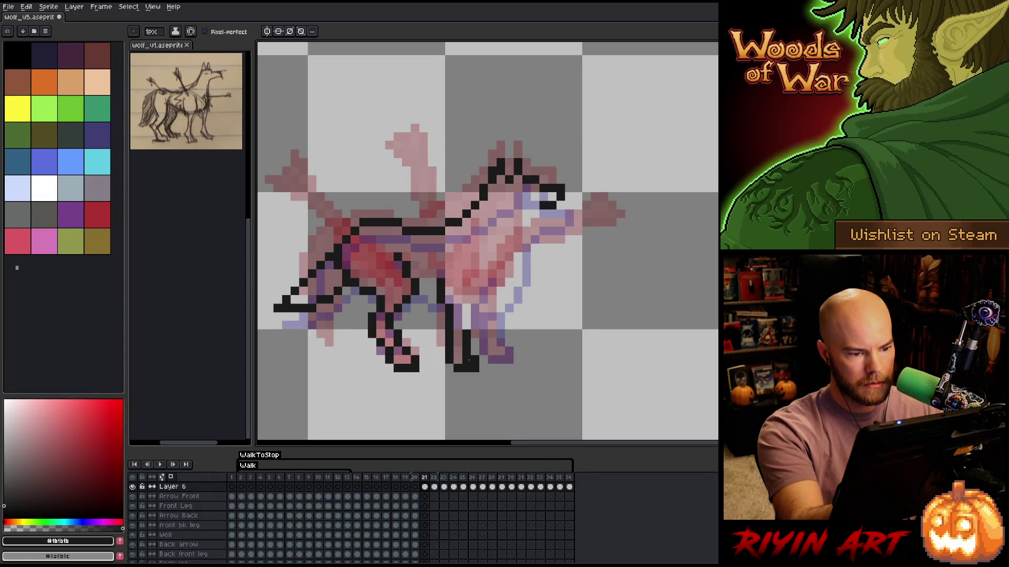
left_click(414, 487)
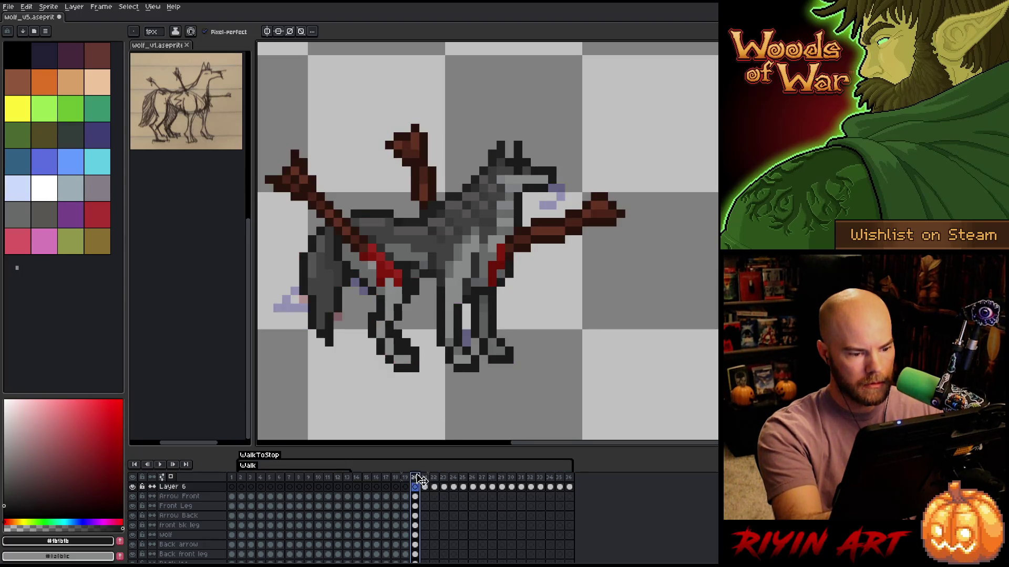
left_click(424, 487)
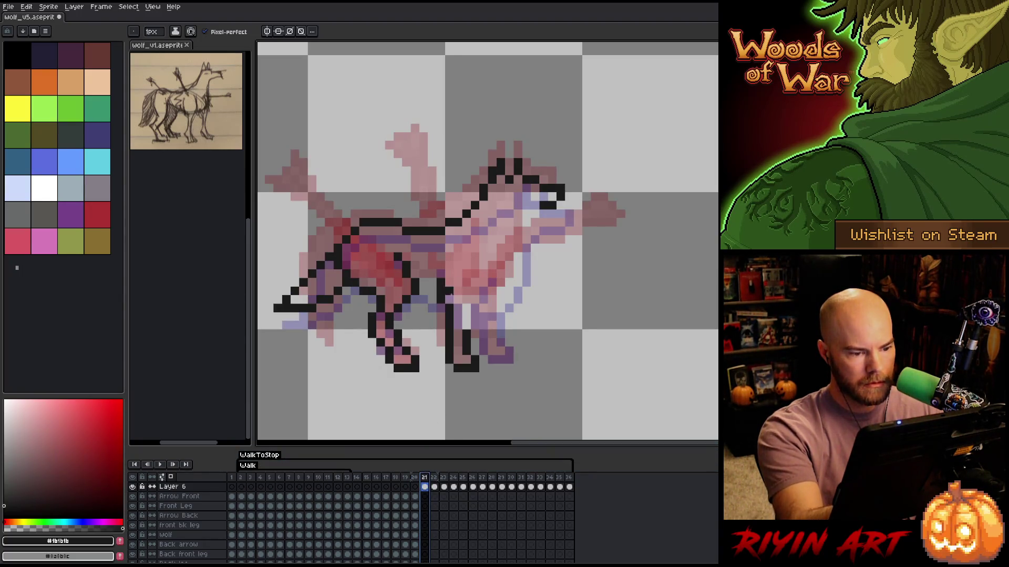
left_click_drag(458, 305, 458, 337)
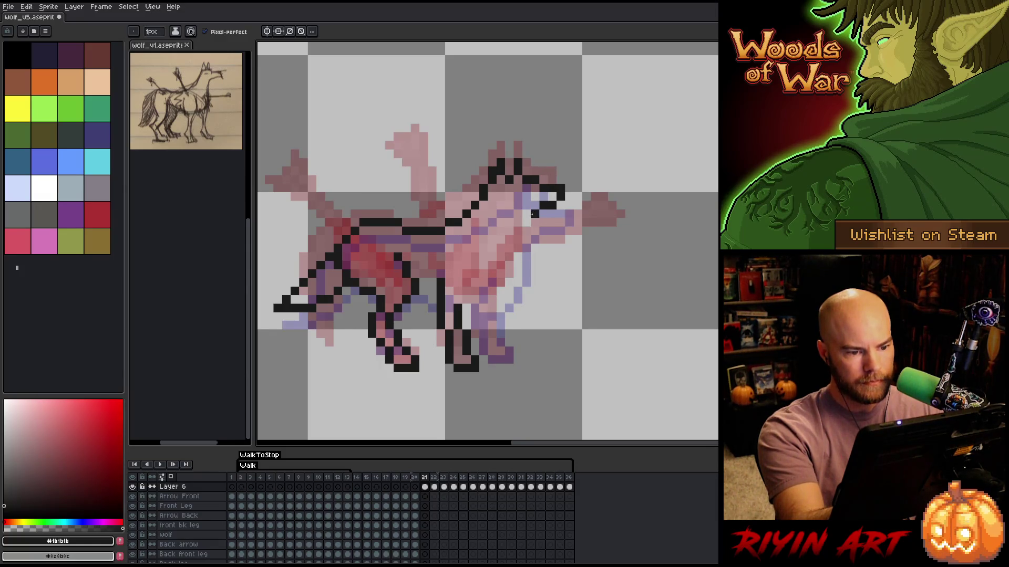
left_click_drag(532, 214, 520, 237)
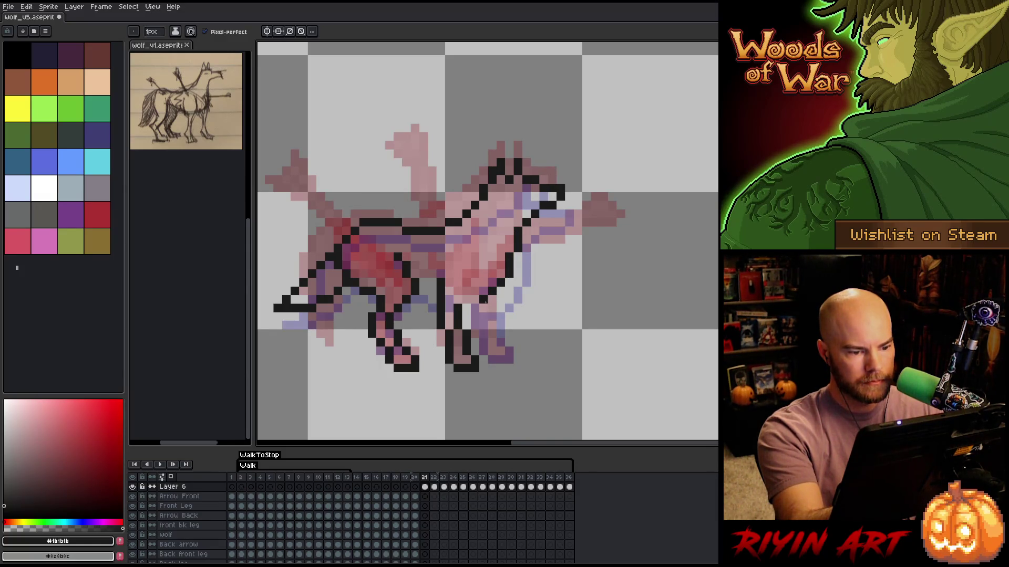
left_click_drag(483, 306, 490, 323)
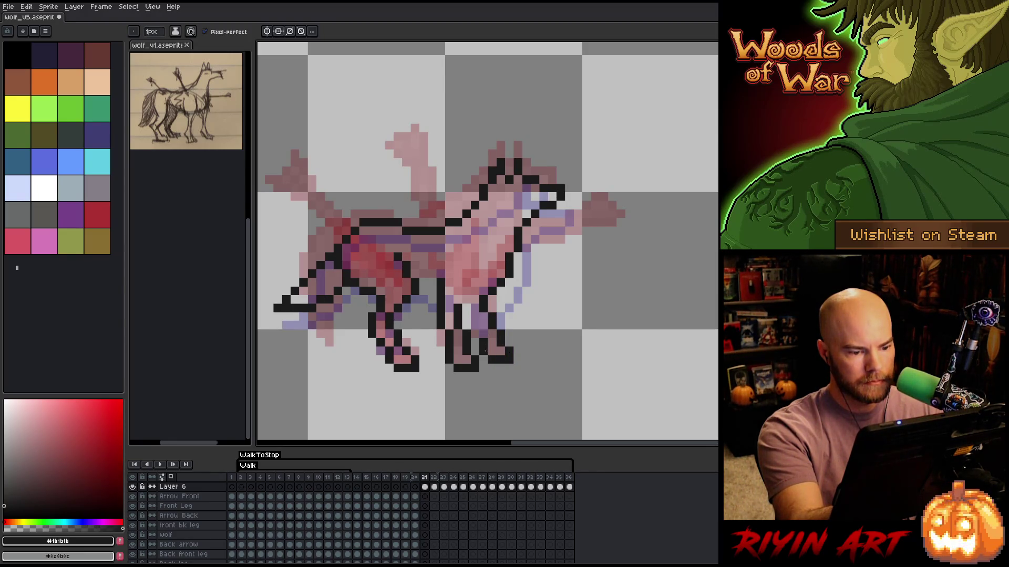
left_click_drag(476, 317, 467, 308)
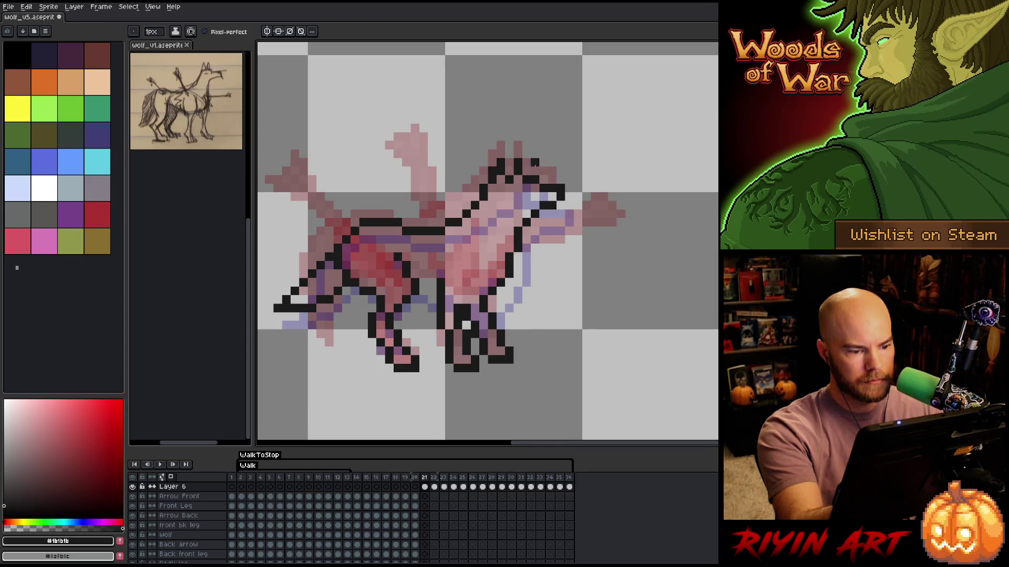
left_click(431, 290)
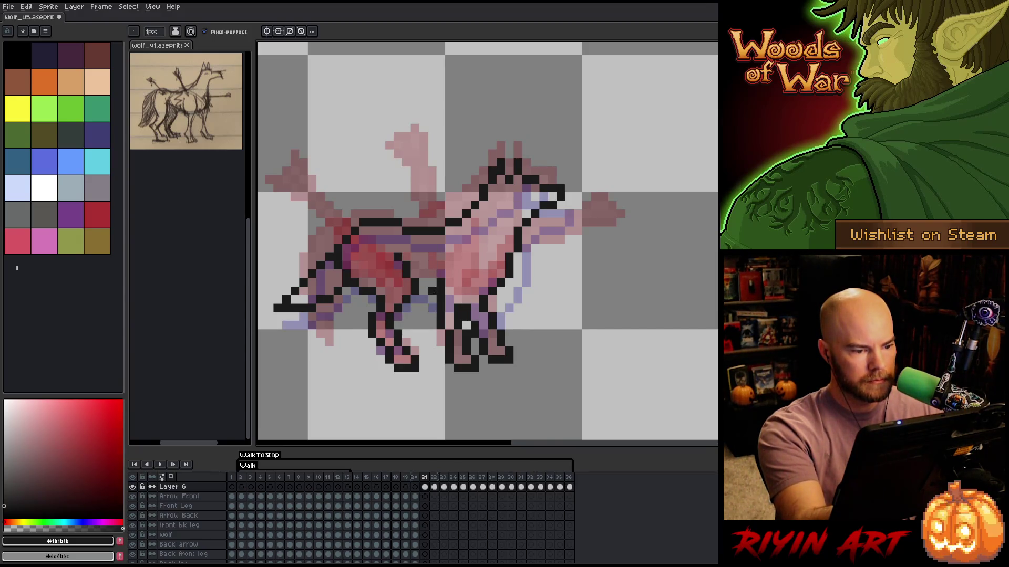
left_click(432, 282)
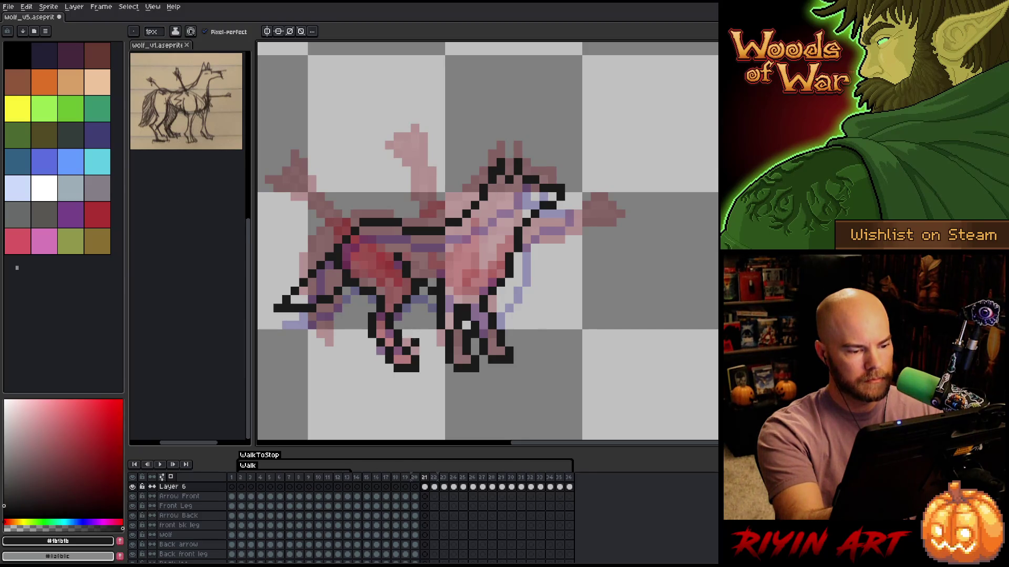
Refine the back leg's black outline, removing and redrawing stray pixels
left_click_drag(405, 341, 415, 298)
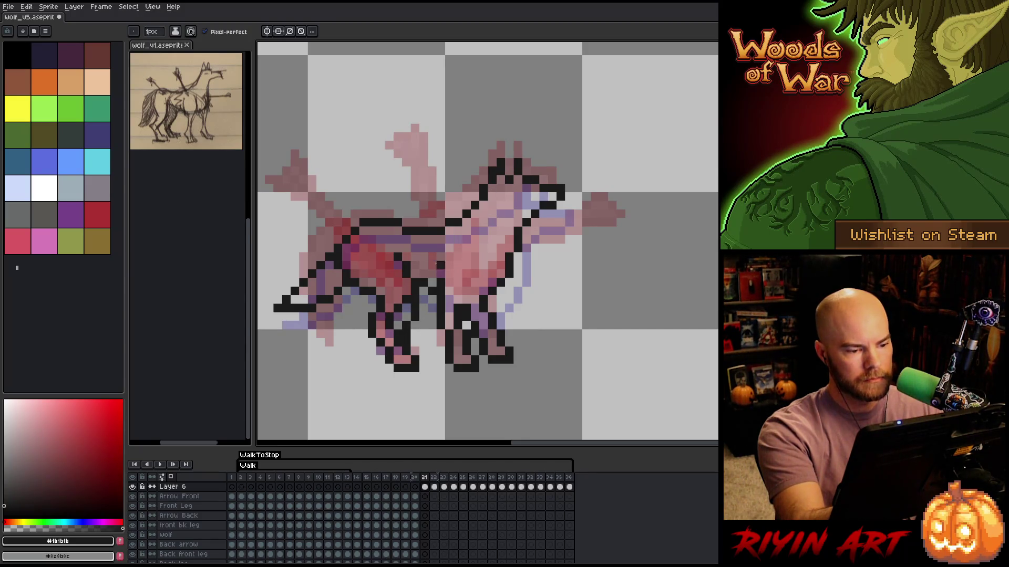
key("ctrl+z")
left_click(398, 325)
key("ctrl+z")
left_click(403, 310)
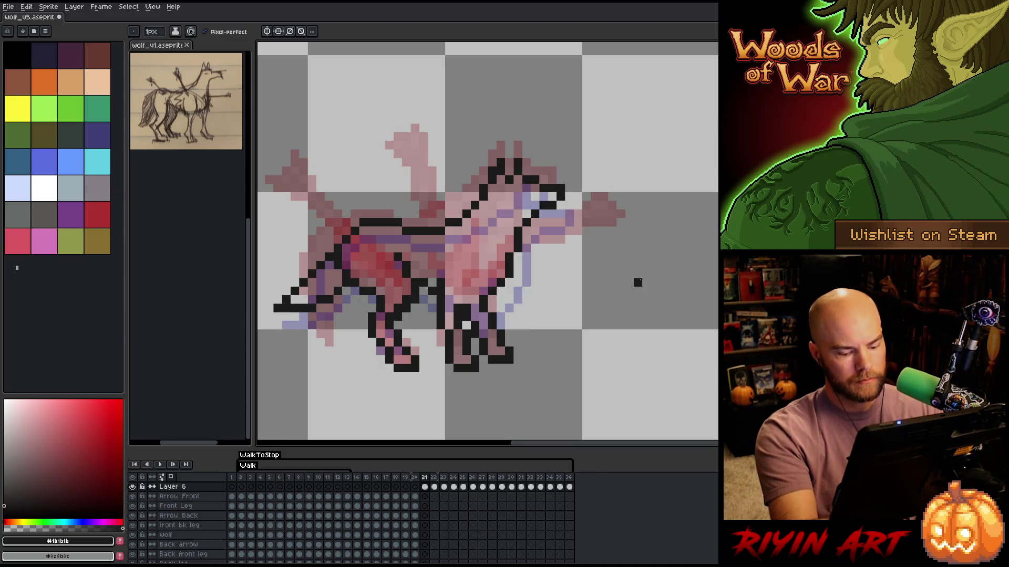
Compare frame 21's line-art wolf against frames 20 and 22, toggling between Pencil and Eraser
key("Left")
key("Right")
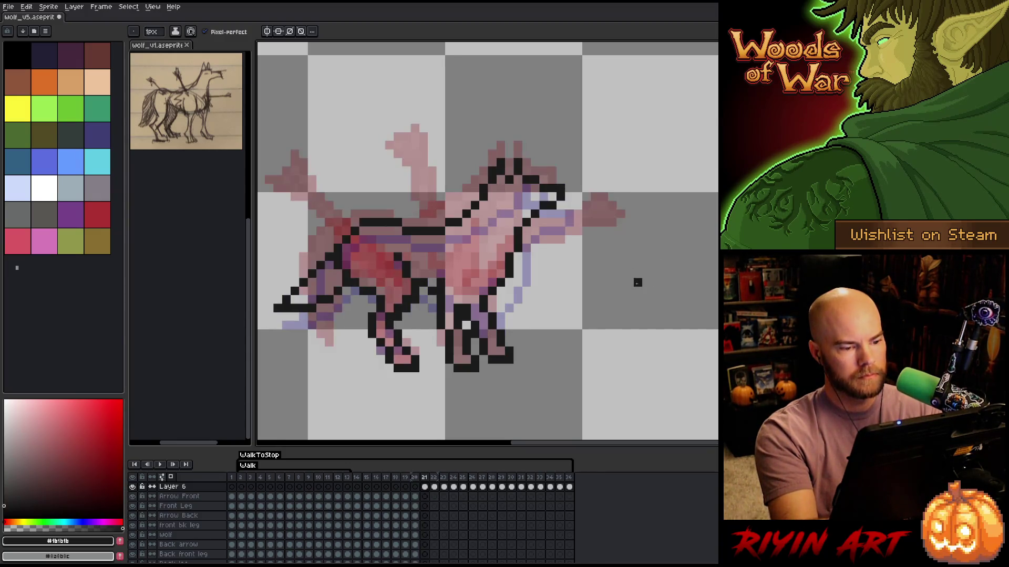
key("Right")
key("Left")
key("Left")
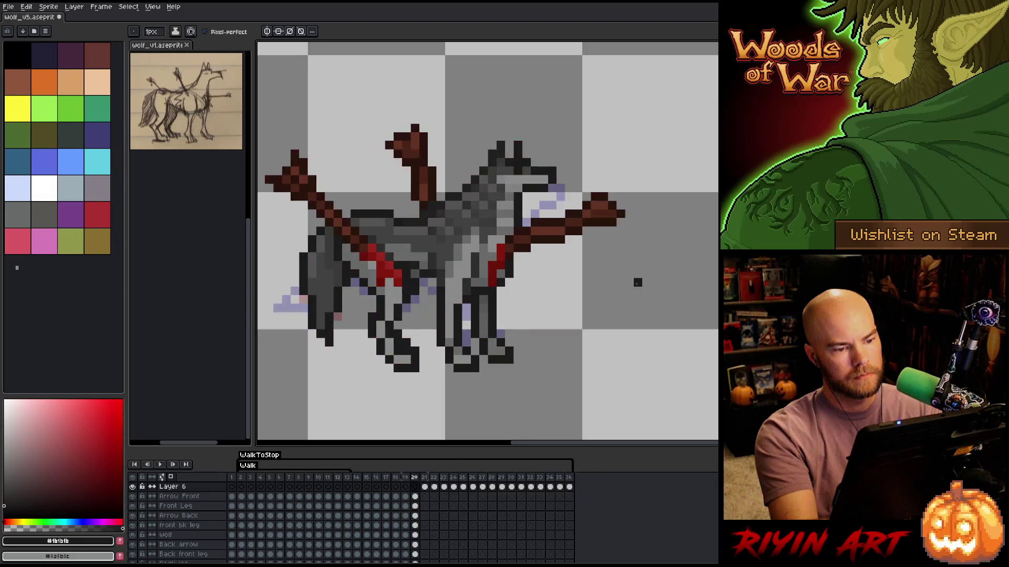
key("Right")
key("Left")
key("Right")
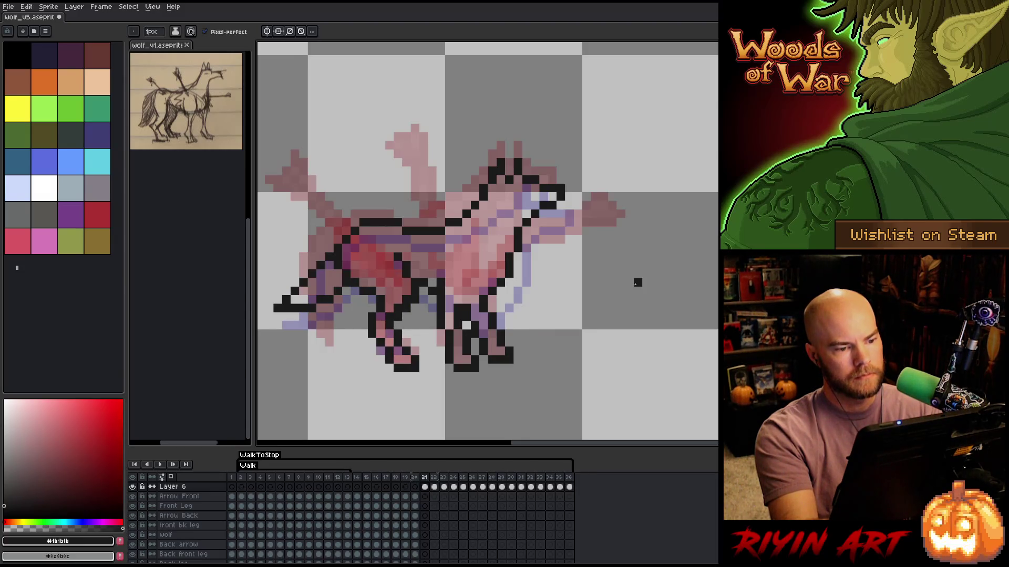
key("b")
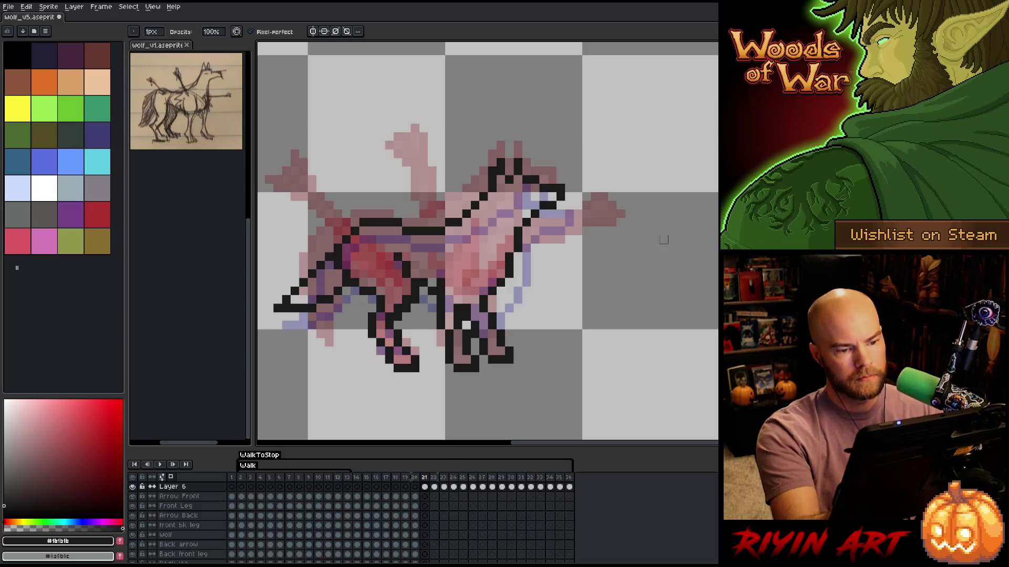
key("Left")
key("Right")
key("Left")
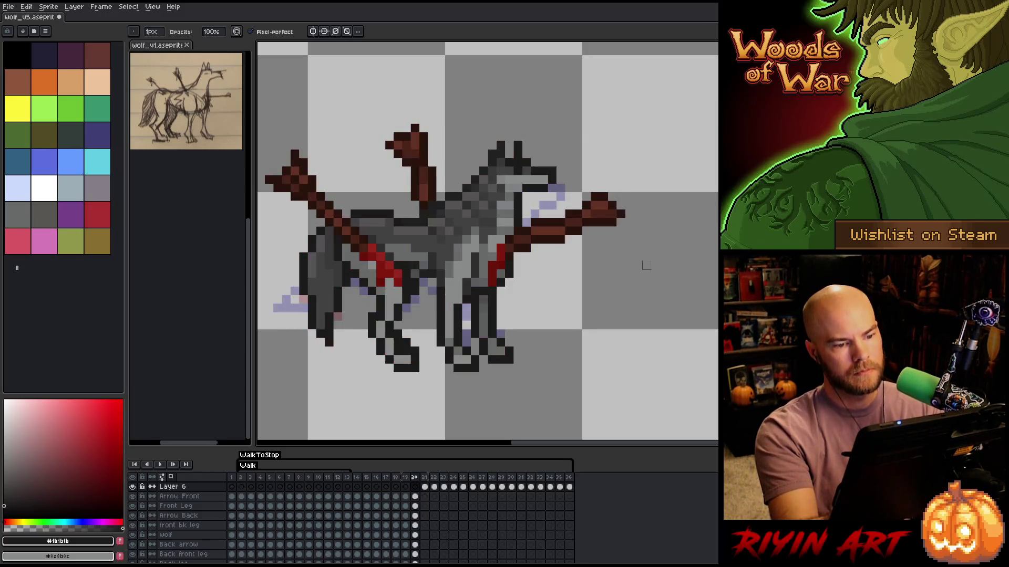
key("Right")
key("e")
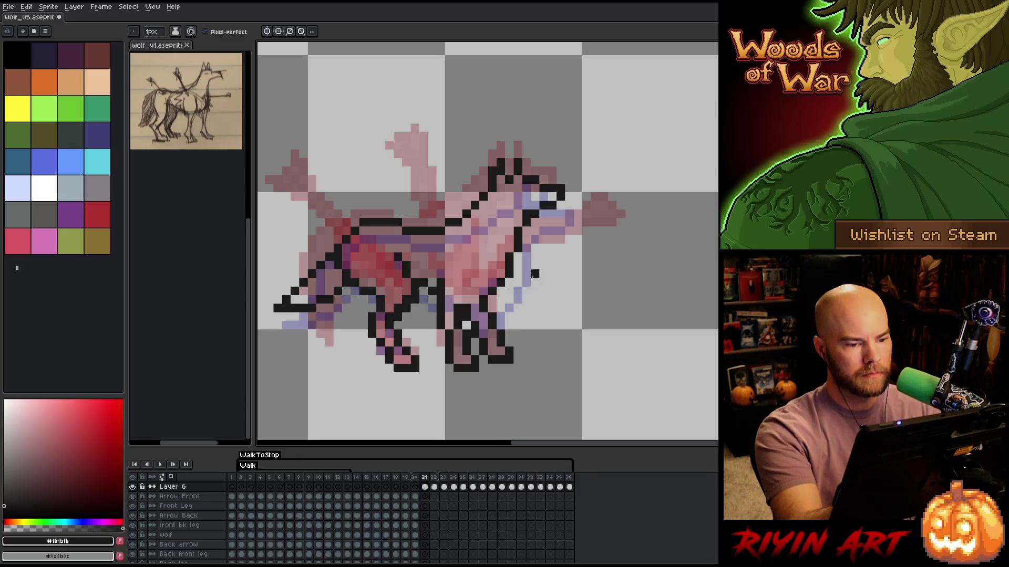
key("b")
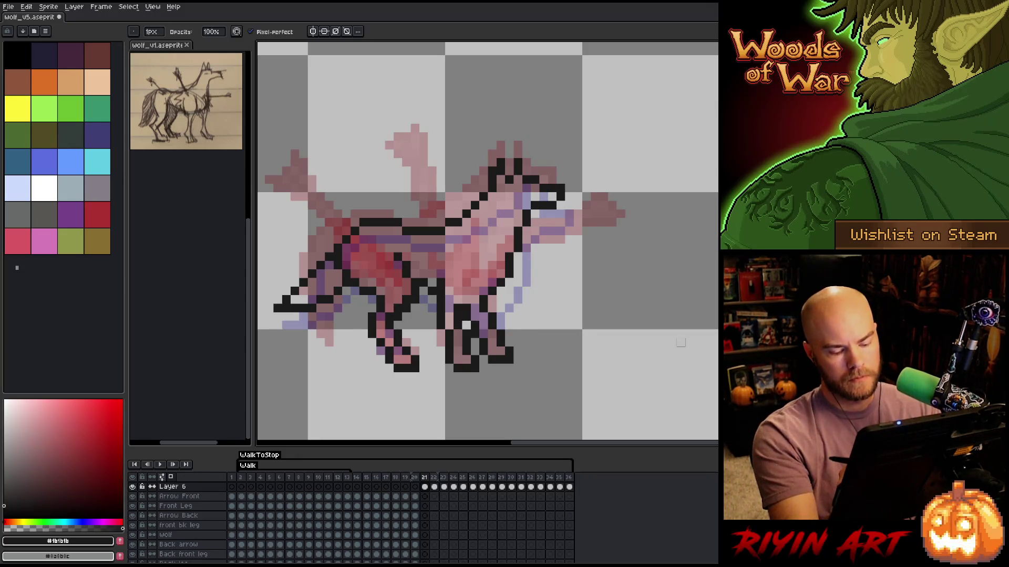
Flip through frames 20 to 22 again to check the motion, ending on frame 22
key("Left")
key("Right")
key("Right")
key("Left")
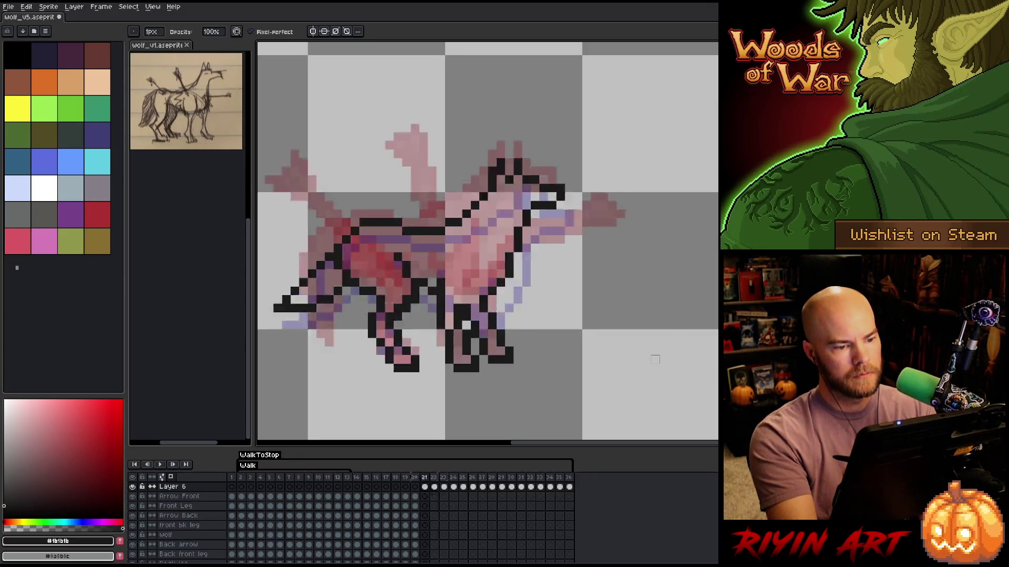
key("Left")
key("Right")
key("Left")
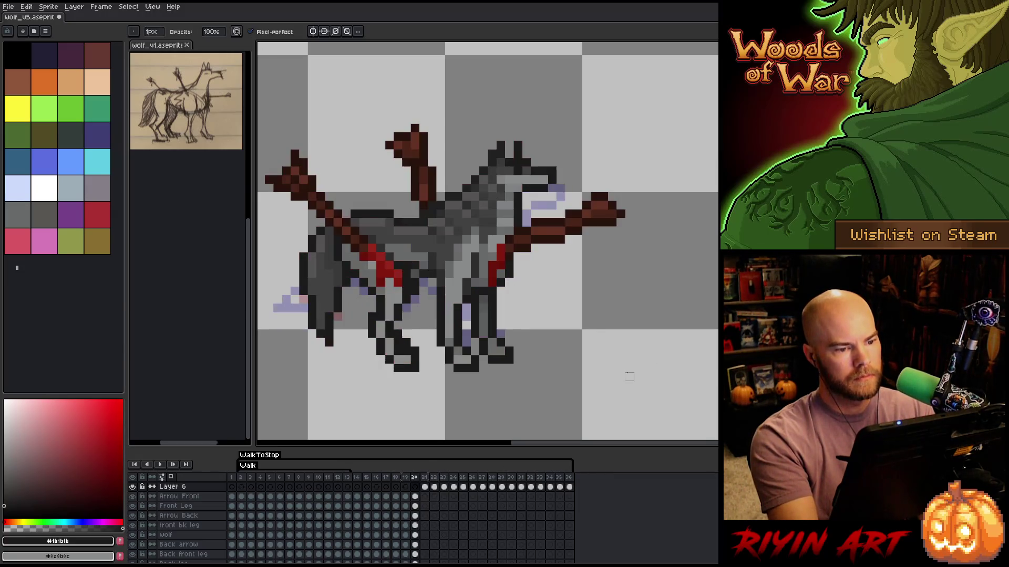
key("Right")
key("Left")
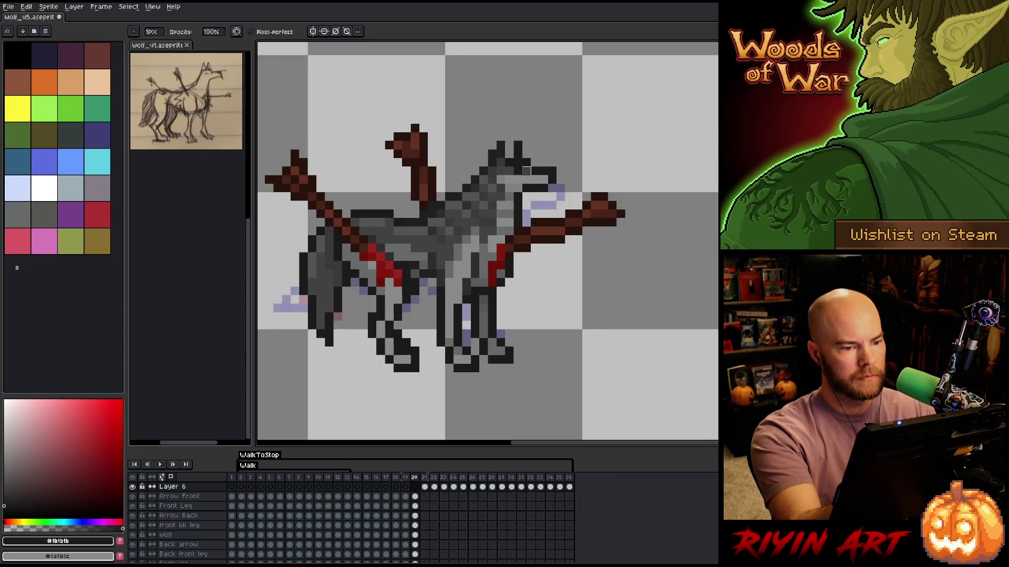
key("Right")
key("Right")
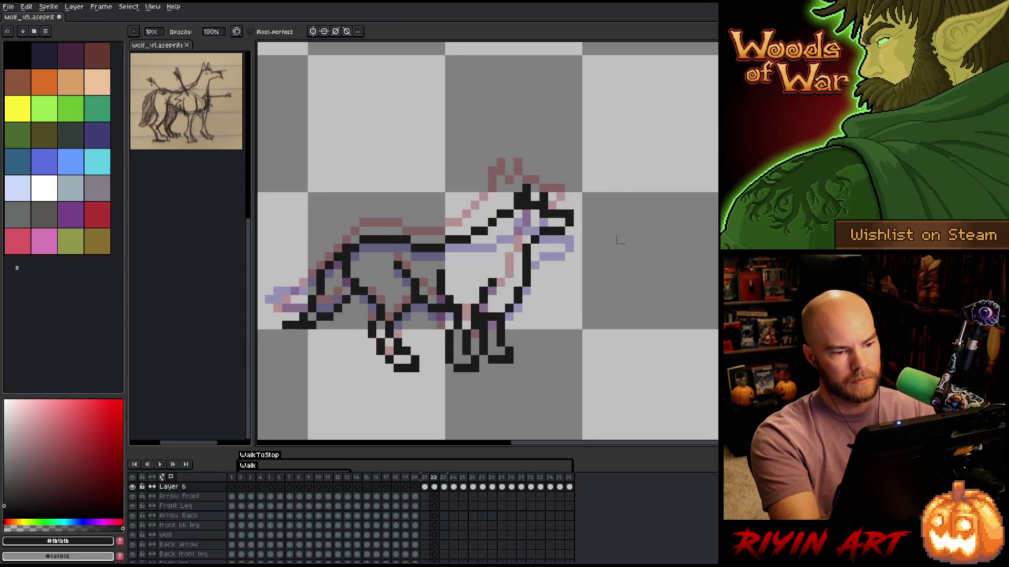
Step from frame 22 through 23 to 24 comparing poses, then lasso-select the wolf's head end
key("Left")
key("Right")
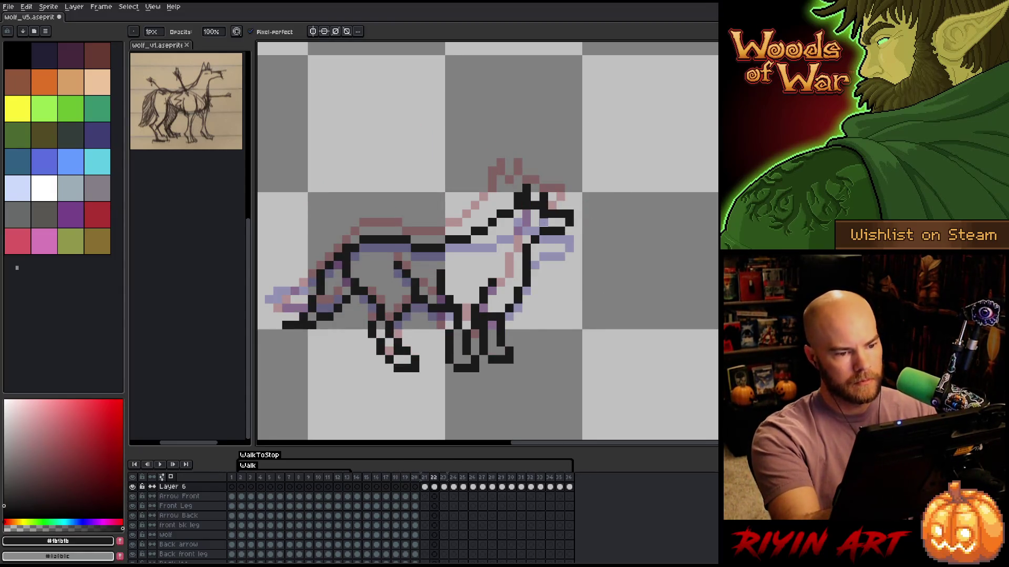
key("Right")
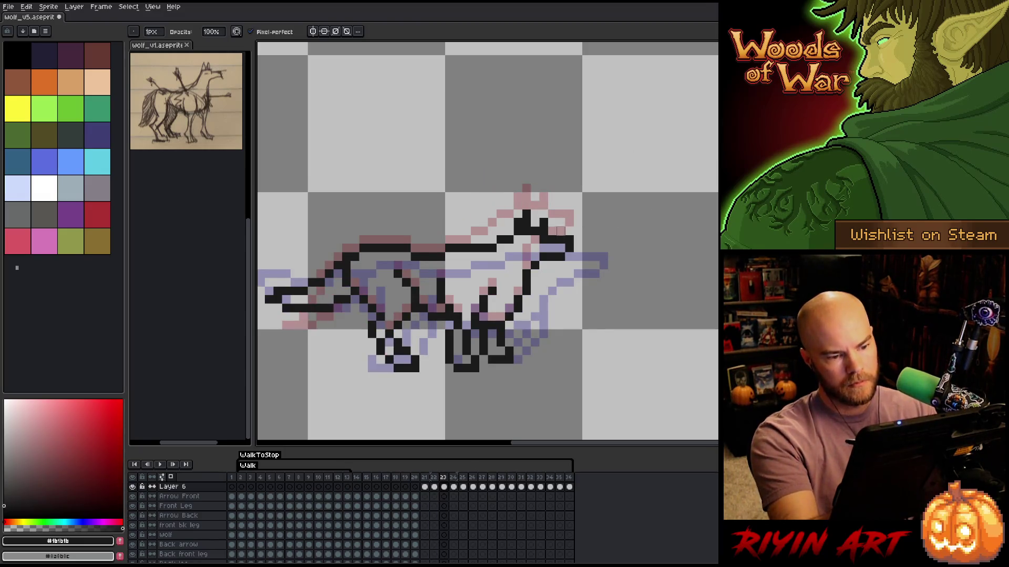
key("Right")
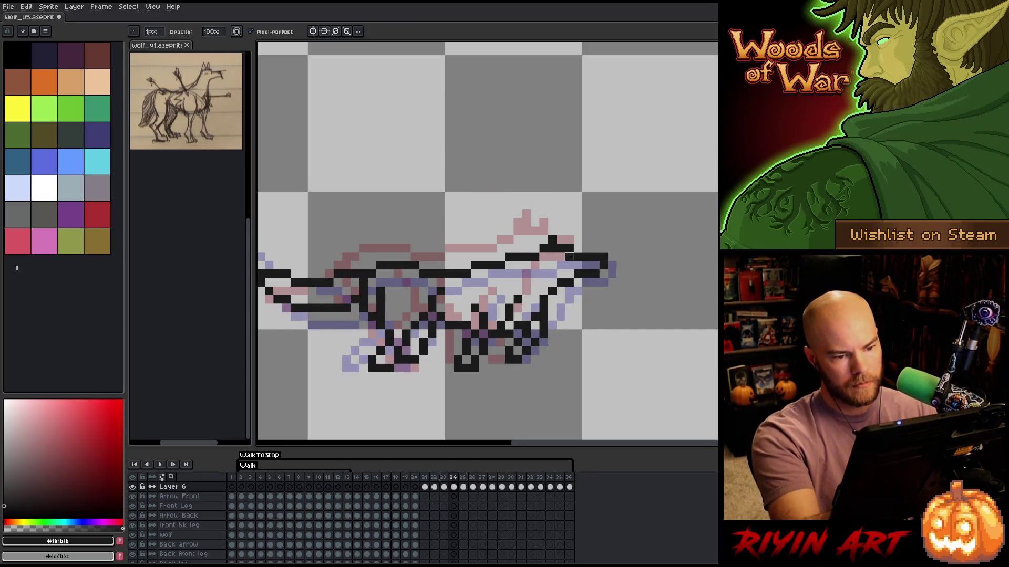
key("Left")
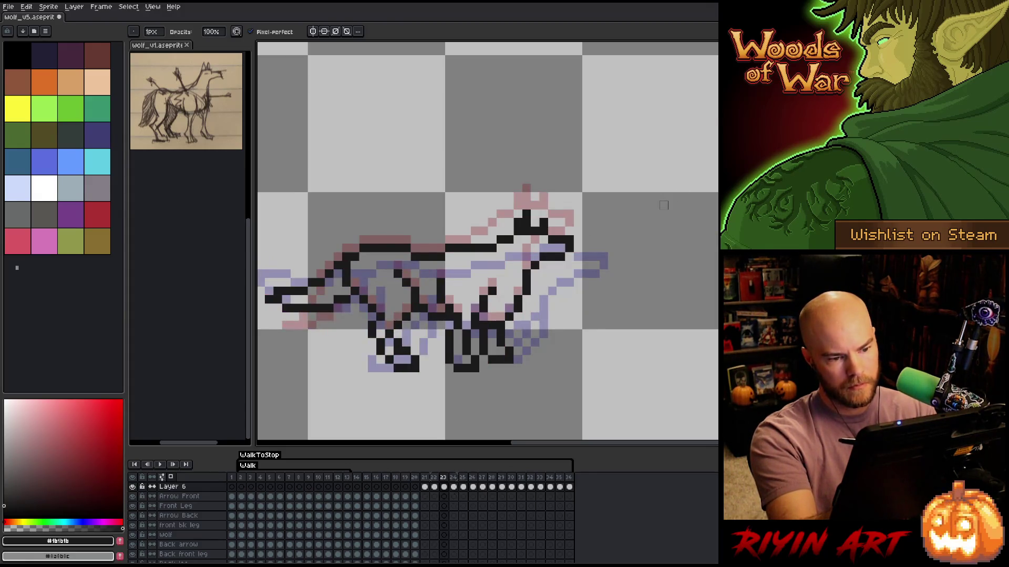
key("Right")
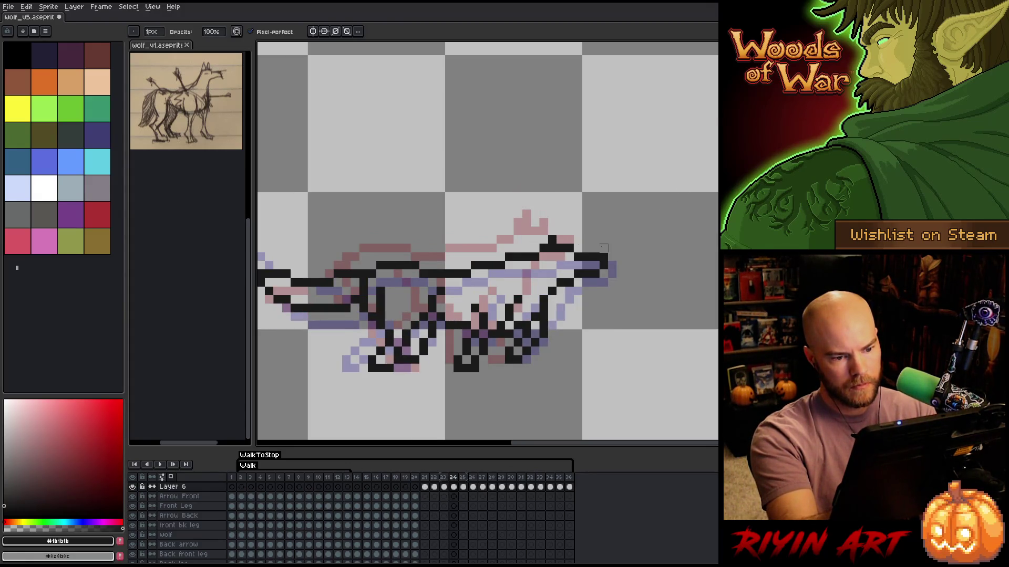
key("q")
mouse_move(594, 241)
left_mouse_down()
mouse_move(604, 316)
mouse_move(591, 303)
left_mouse_up()
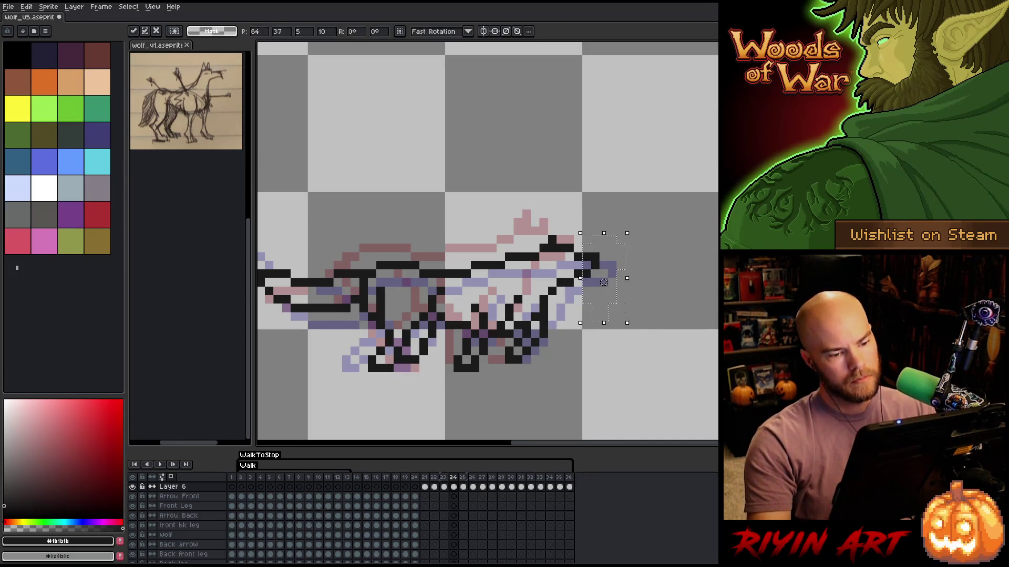
On frame 25, select the area in front of the wolf's head and nudge the snout one pixel left
key("ctrl+d")
key("Right")
key("Left")
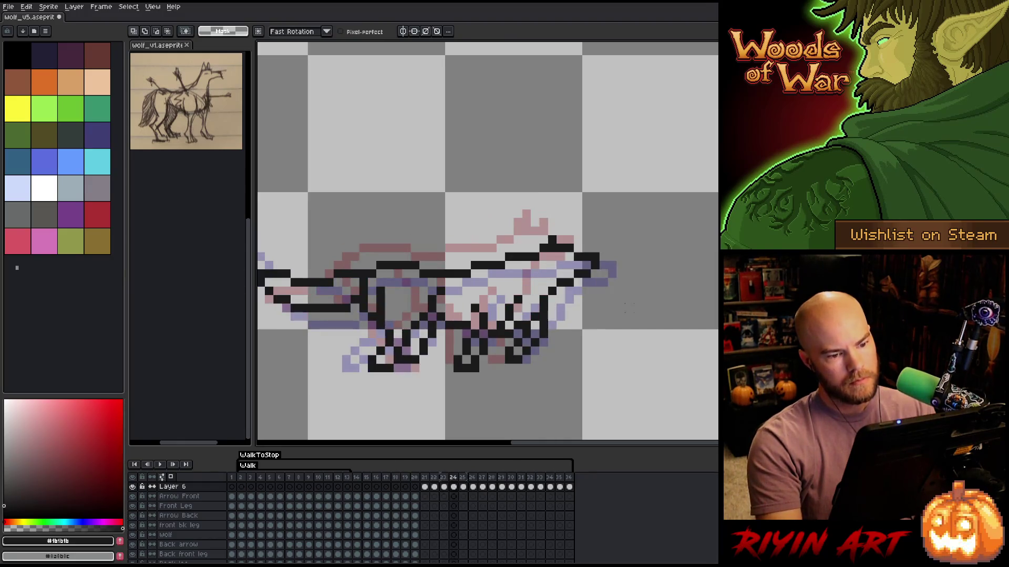
key("Right")
key("q")
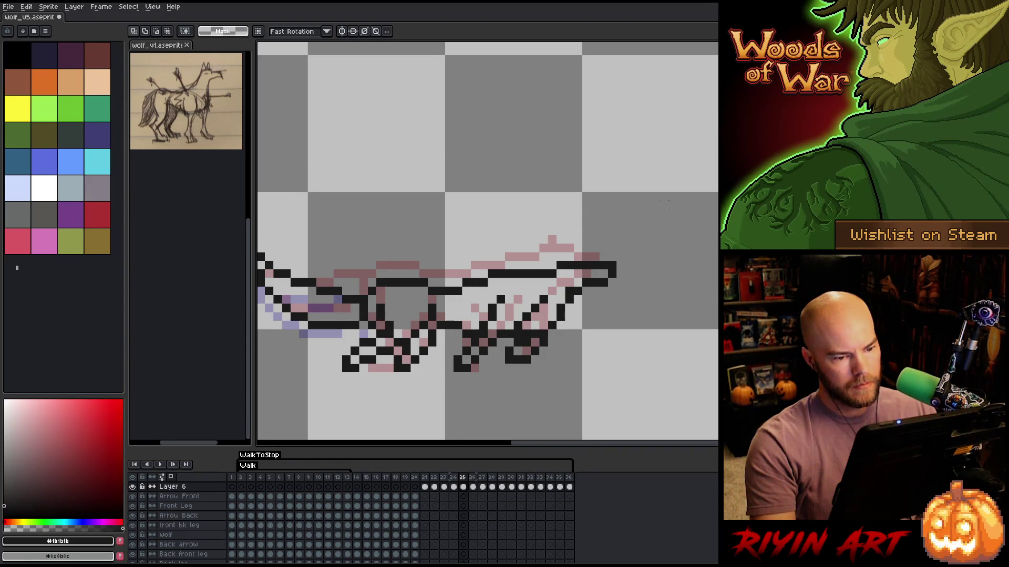
mouse_move(669, 200)
left_mouse_down()
mouse_move(599, 321)
mouse_move(589, 323)
left_mouse_up()
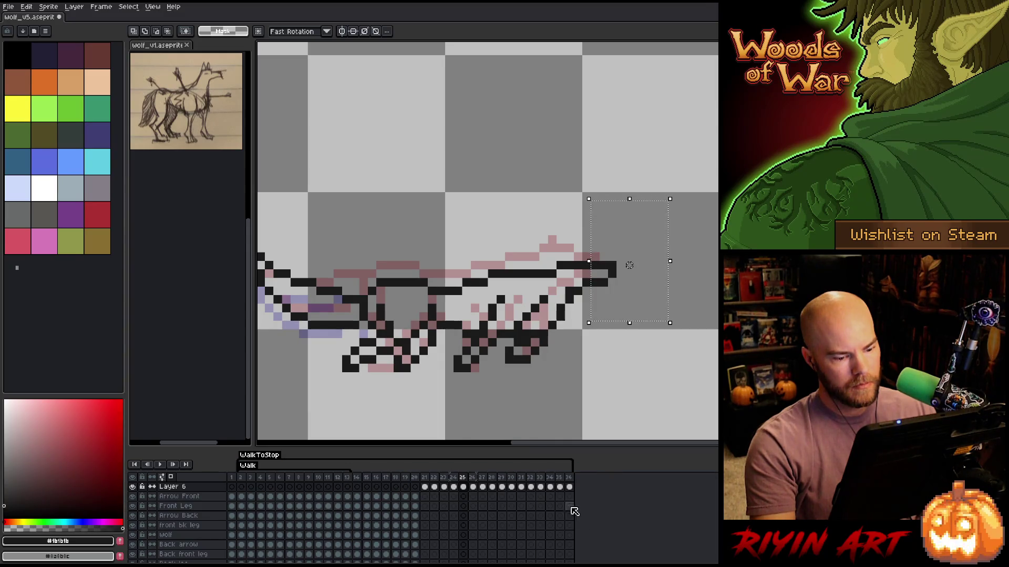
mouse_move(569, 487)
left_mouse_down()
mouse_move(453, 490)
mouse_move(466, 492)
left_mouse_up()
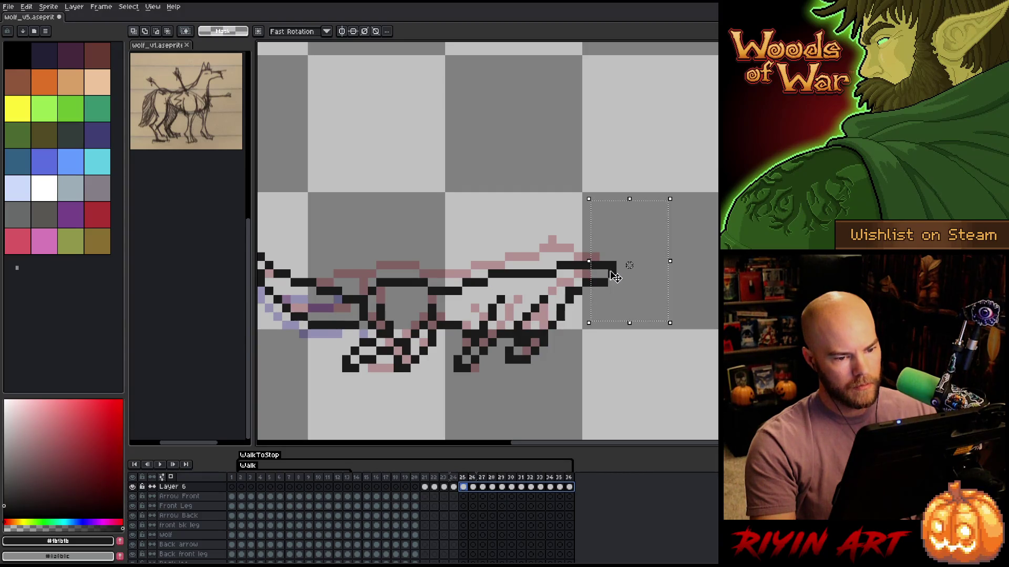
key("Left")
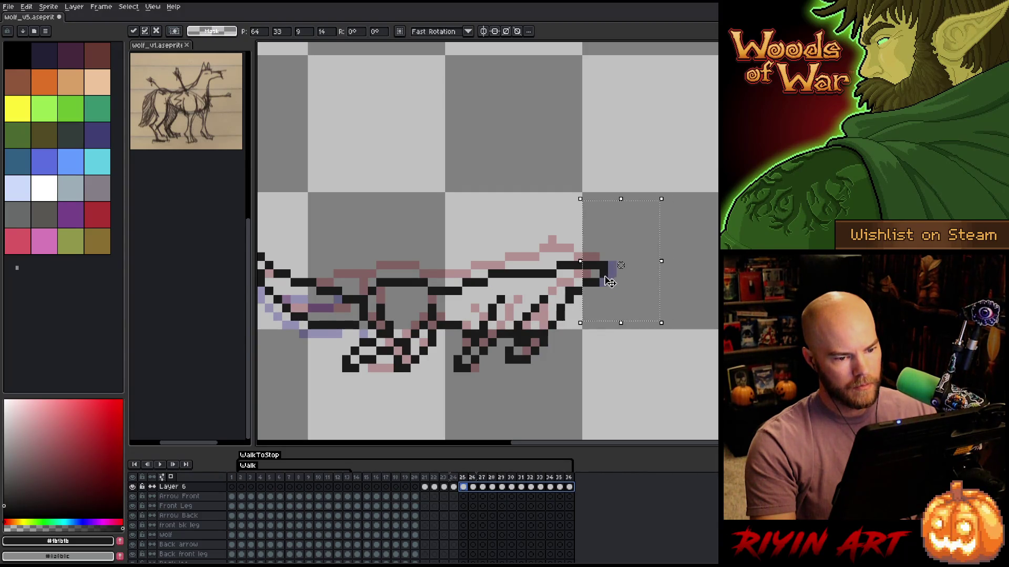
left_click(474, 489)
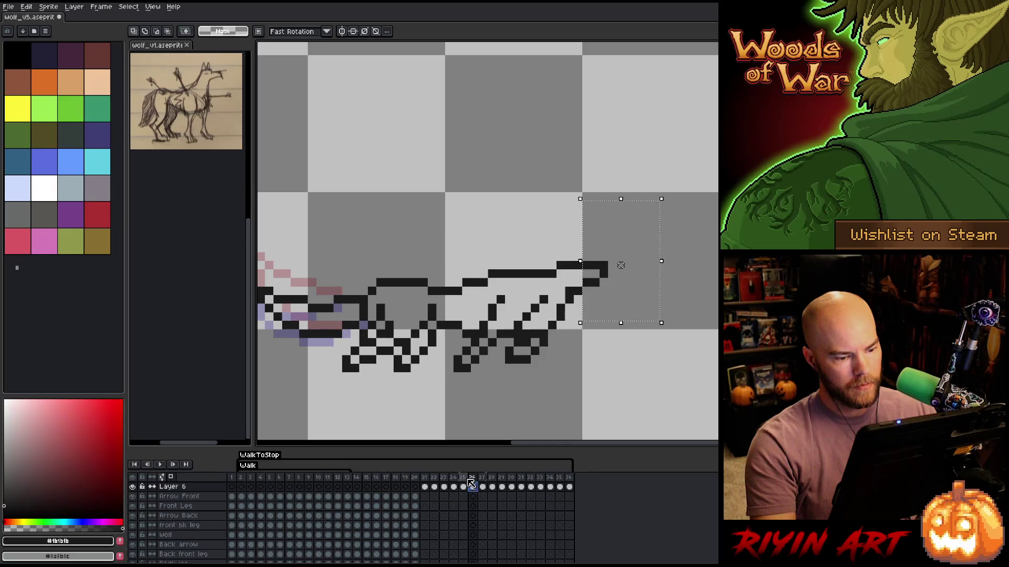
Play back frames 25 through 34 to review the stopping motion
left_click_drag(461, 477, 552, 477)
left_click(414, 479)
key("Return")
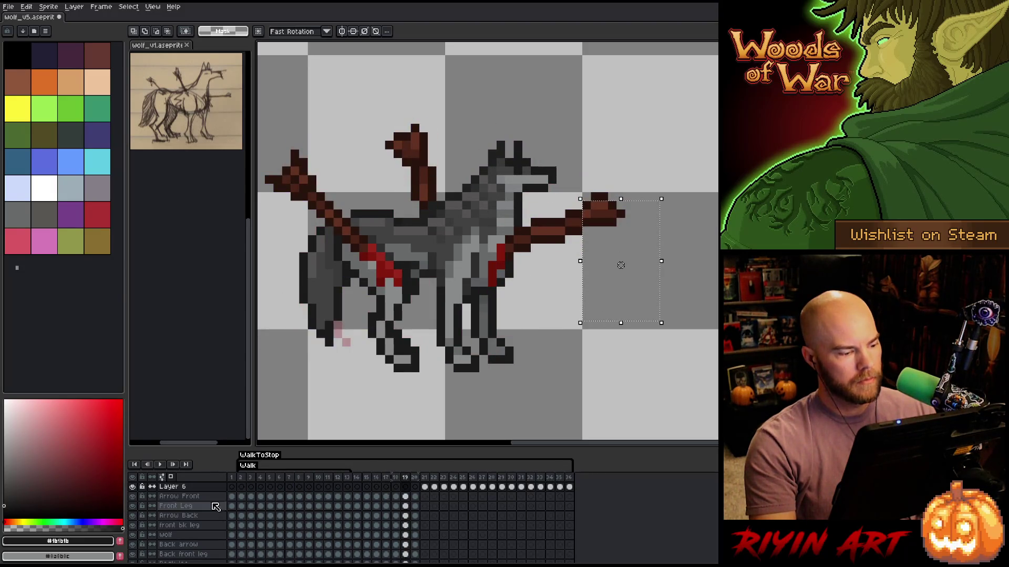
Show the forest background layer and play the wolf animation over it, stopping on frame 13
key("Return")
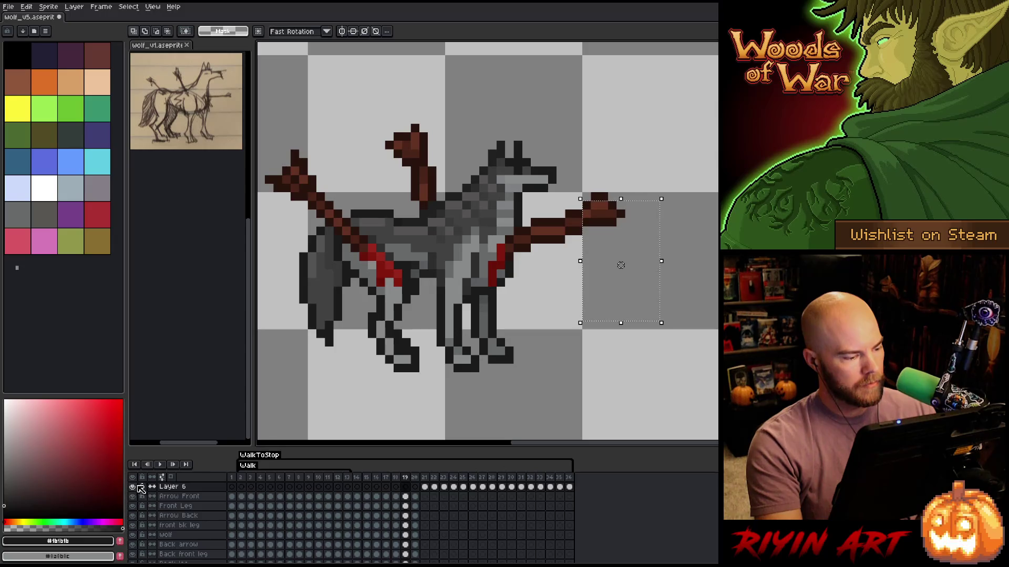
left_click(140, 488)
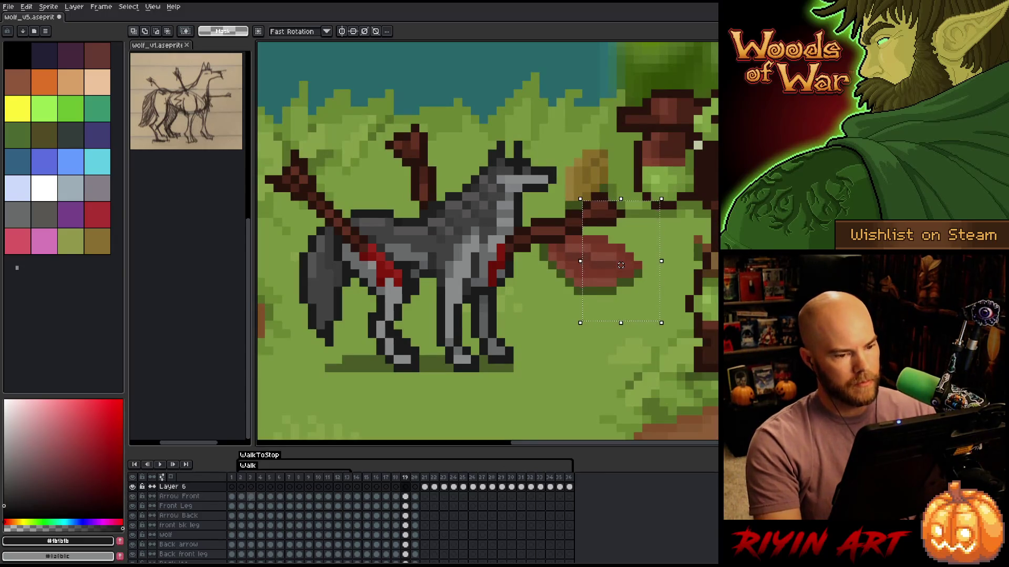
key("Return")
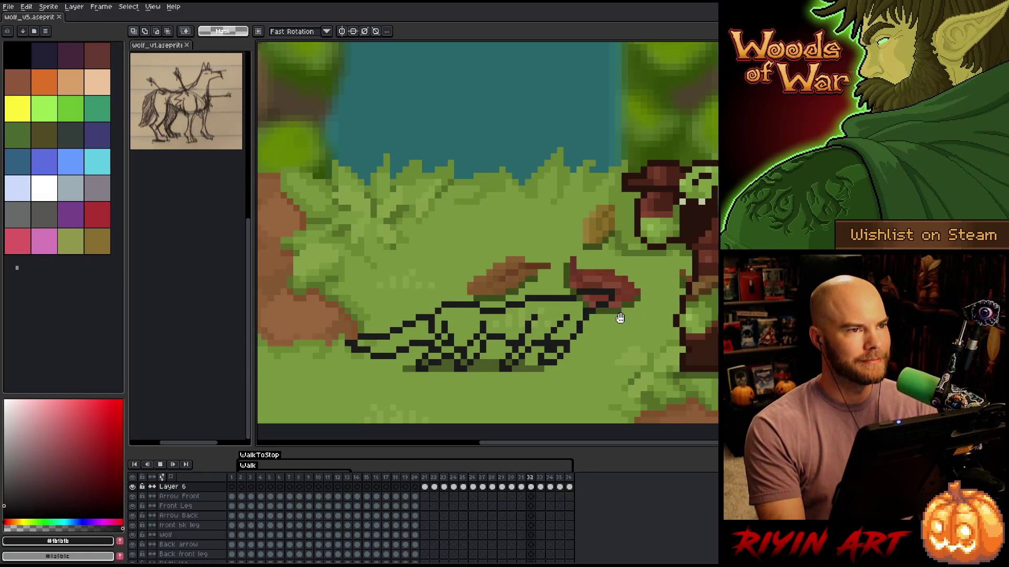
key("Return")
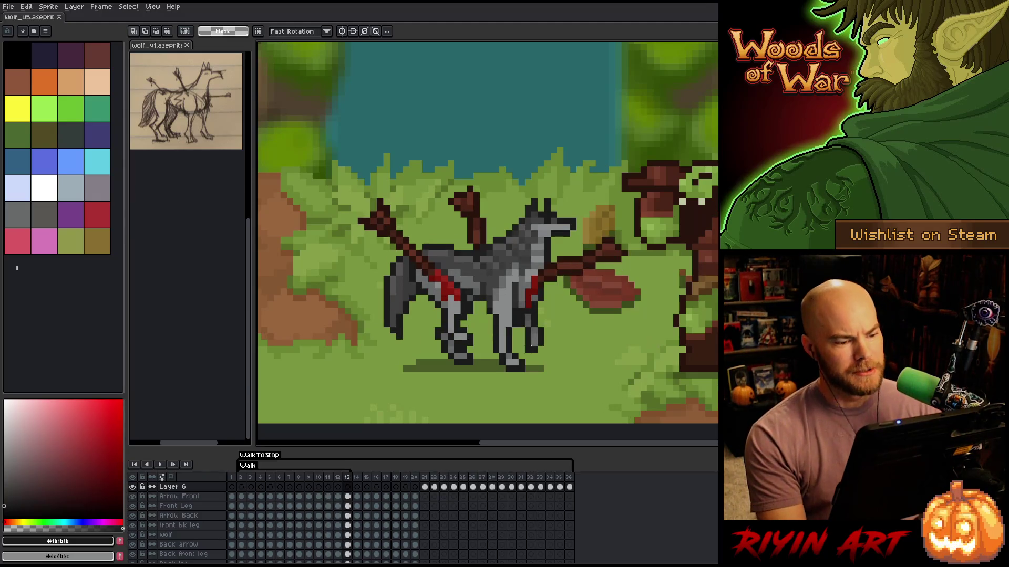
Sample dark grey #414141 from frame 20's wolf and bucket-fill frame 21's wolf body with it
key("b")
left_click(502, 265, "alt")
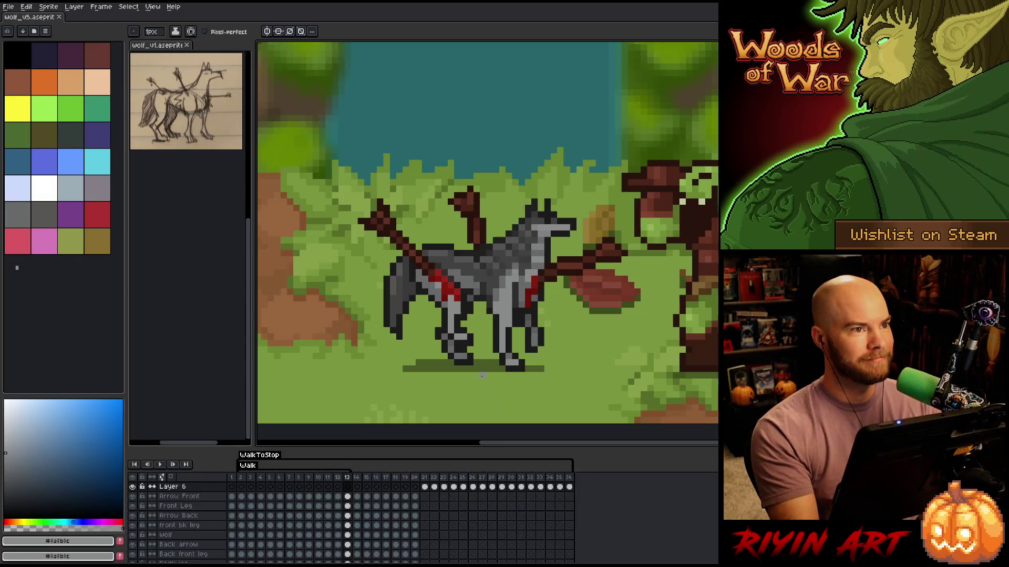
left_click(427, 480)
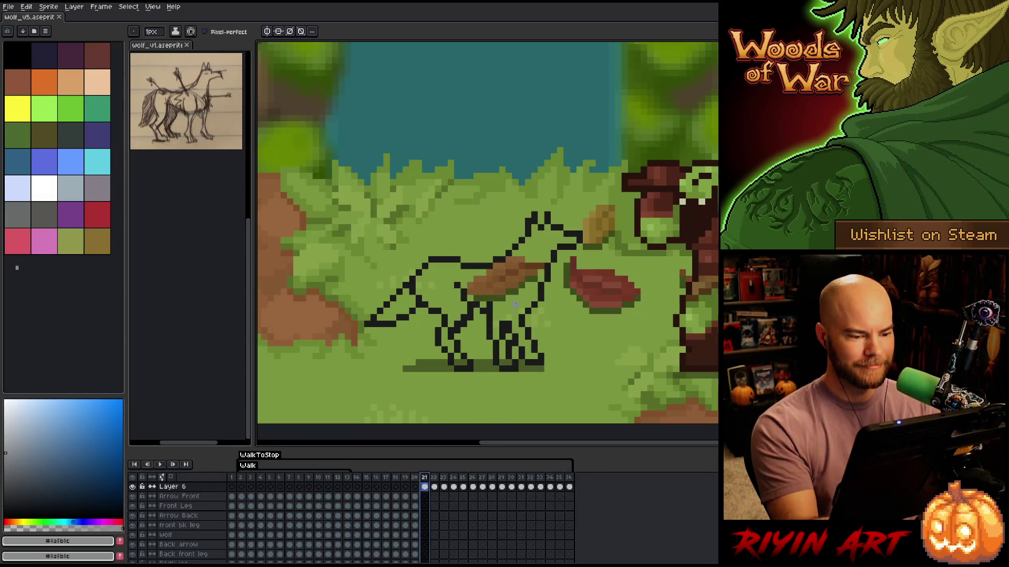
key("g")
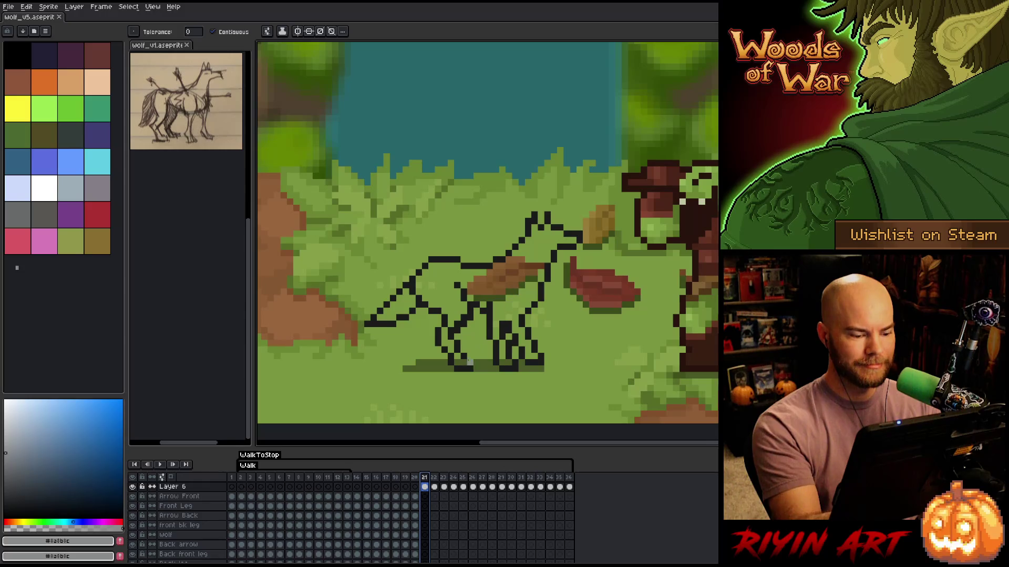
left_click(414, 487)
key("b")
left_click(494, 274, "alt")
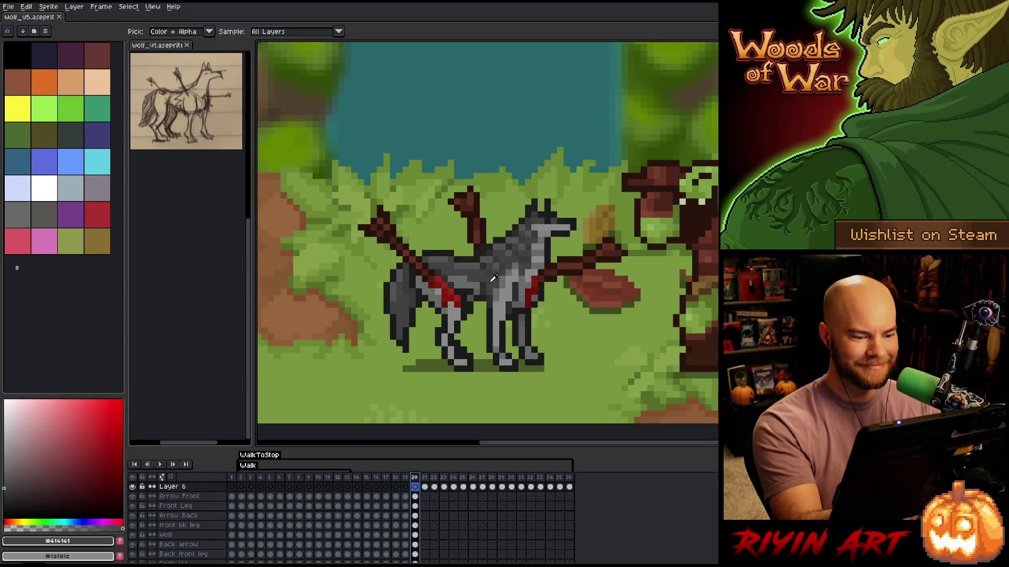
left_click(424, 478)
key("g")
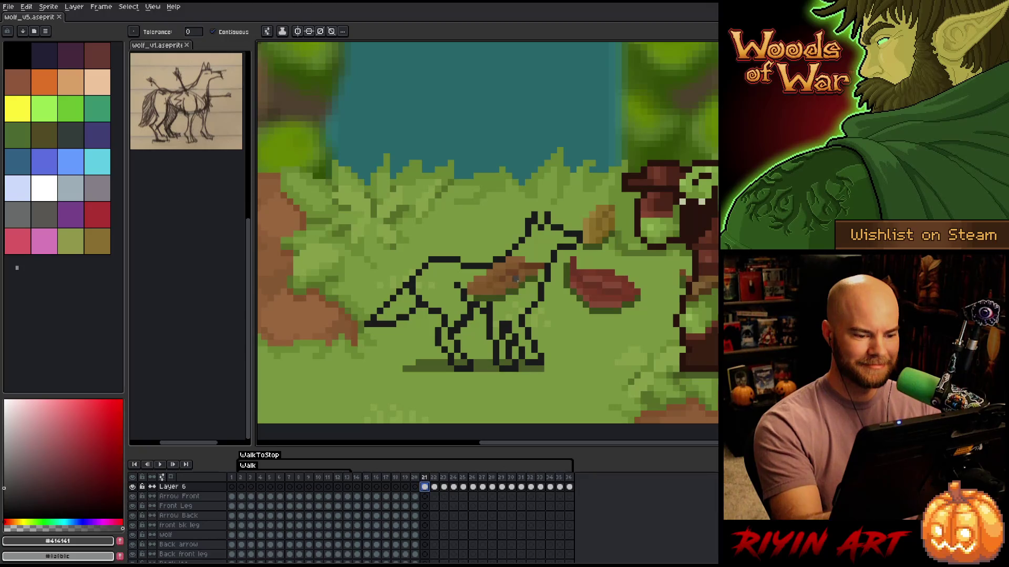
left_click(519, 284)
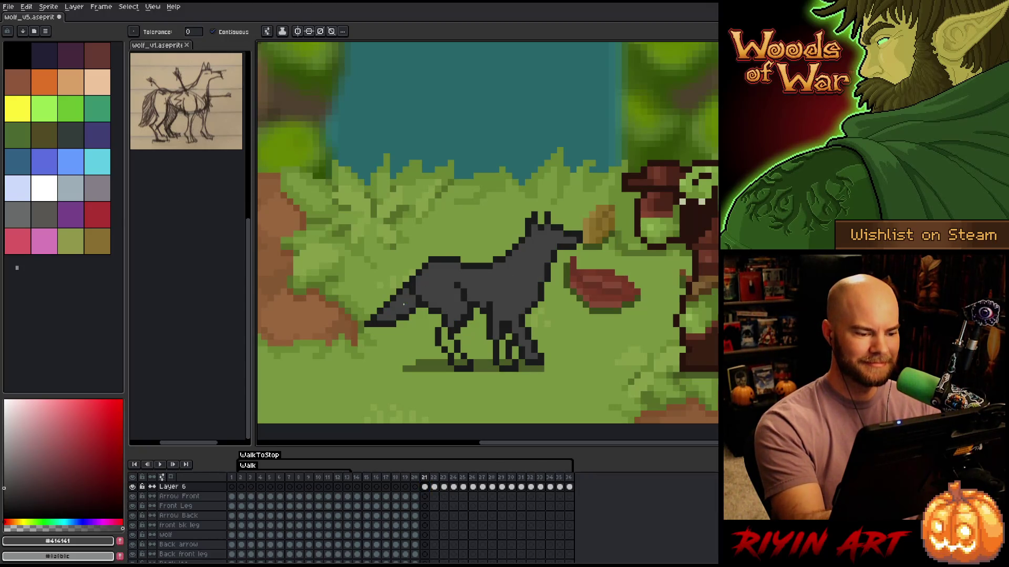
Fill the wolf's body and tail dark grey on frames 22, 23 and 24
key("Right")
left_click(554, 247)
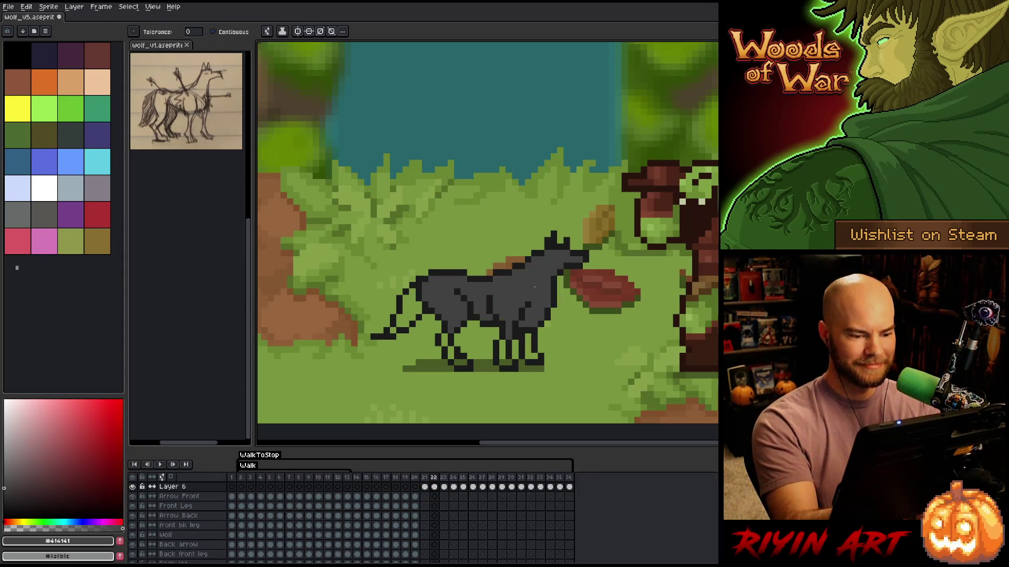
left_click(407, 315)
key("Right")
left_click(553, 279)
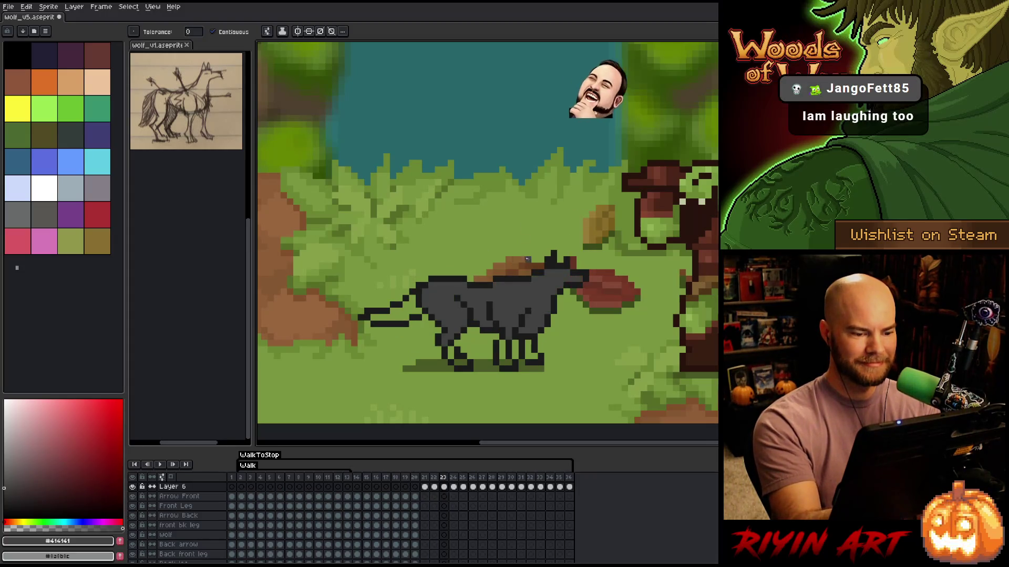
key("Right")
left_click(554, 283)
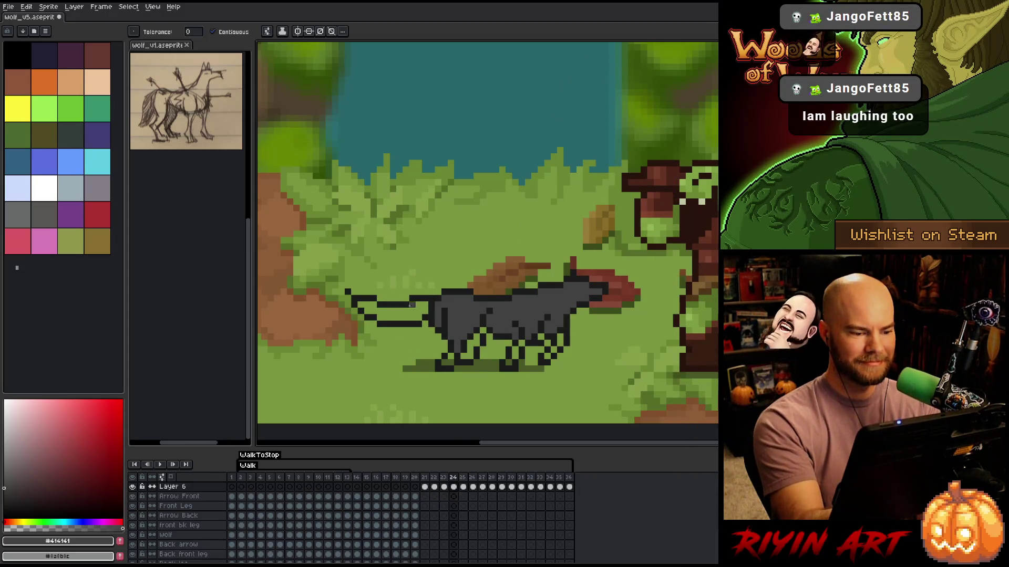
left_click(399, 312)
Fill the wolf's body and tail dark grey on frames 25, 26 and 27
key("Right")
left_click(560, 305)
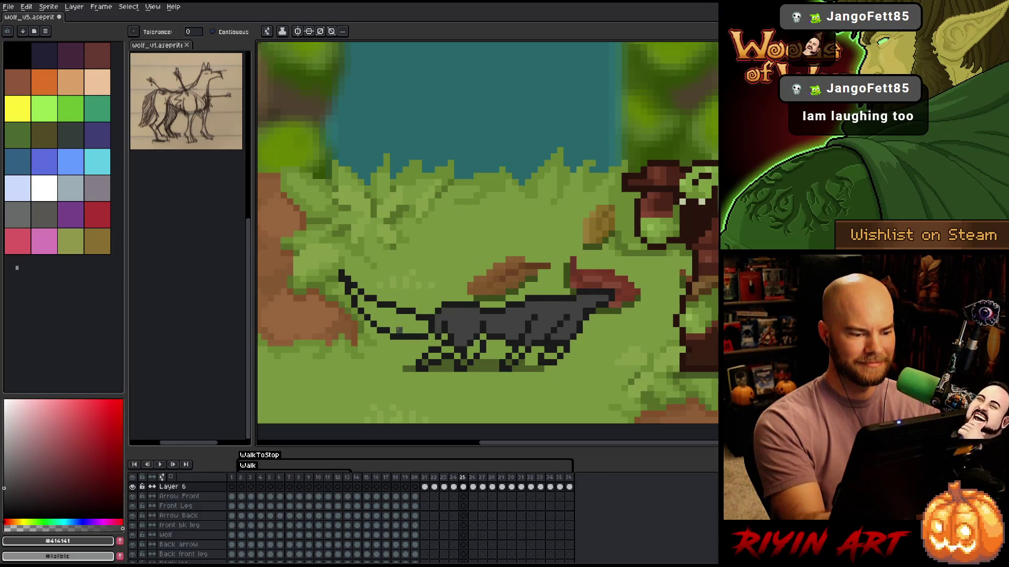
left_click(399, 329)
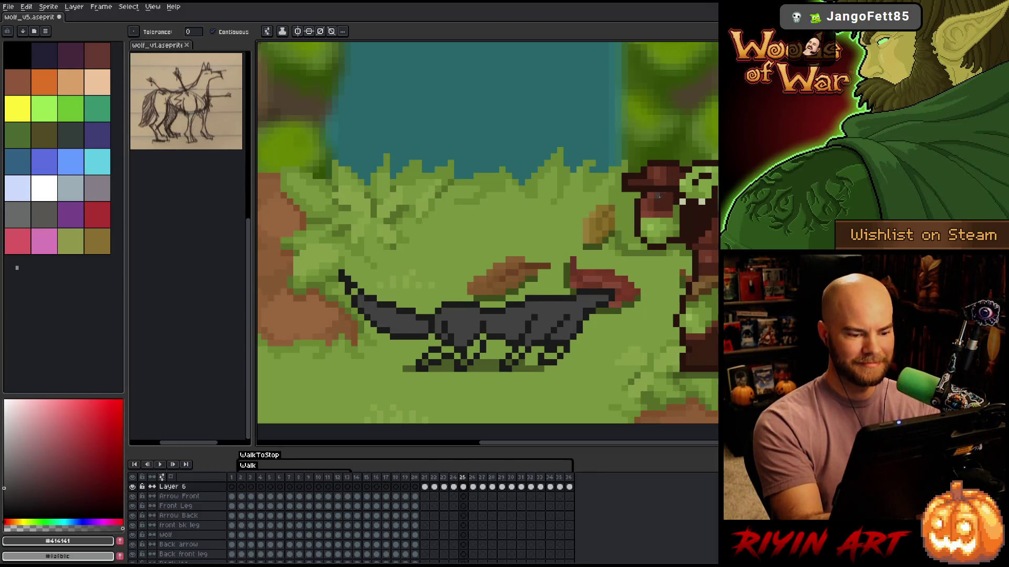
key("Right")
left_click(560, 305)
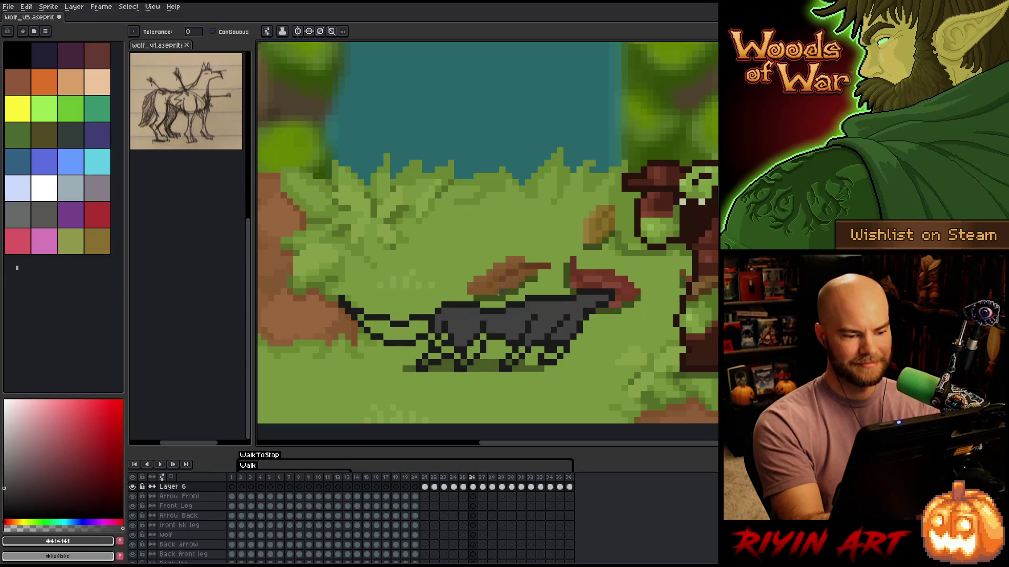
left_click(406, 330)
key("Right")
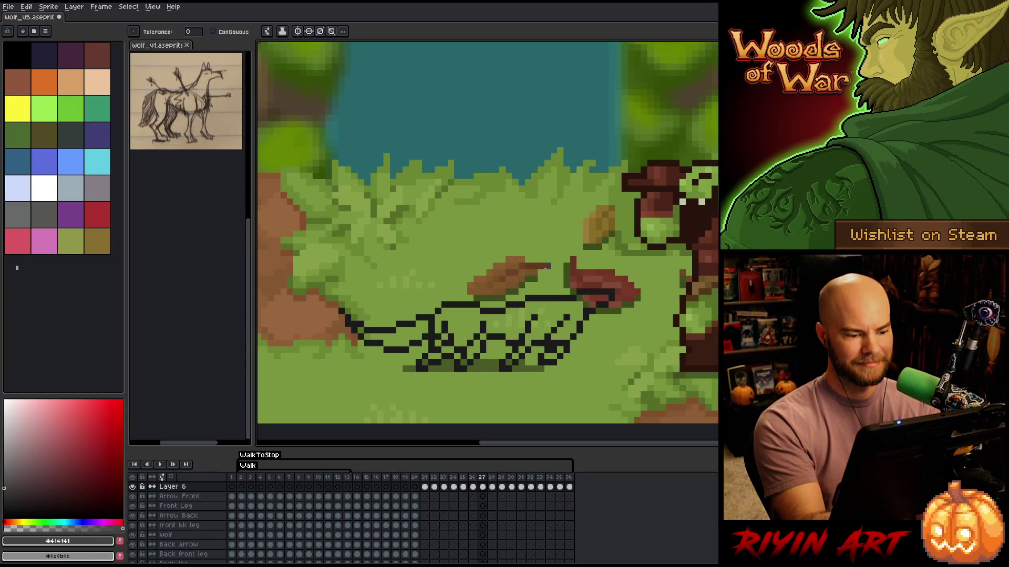
left_click(560, 311)
left_click(415, 334)
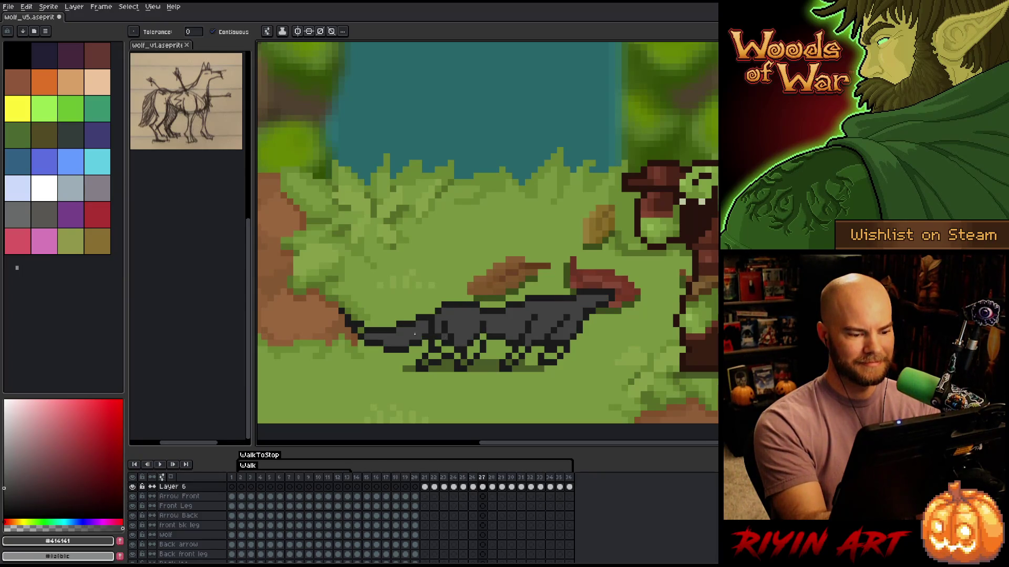
Fill the wolf's body and tail dark grey on frames 28, 29 and 30
key("Left")
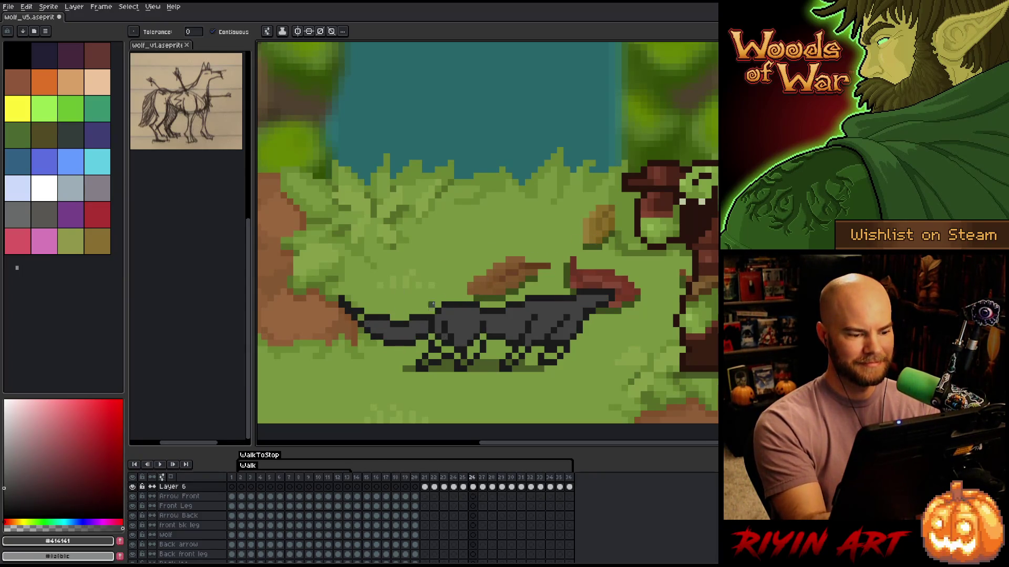
key("Right")
key("Right")
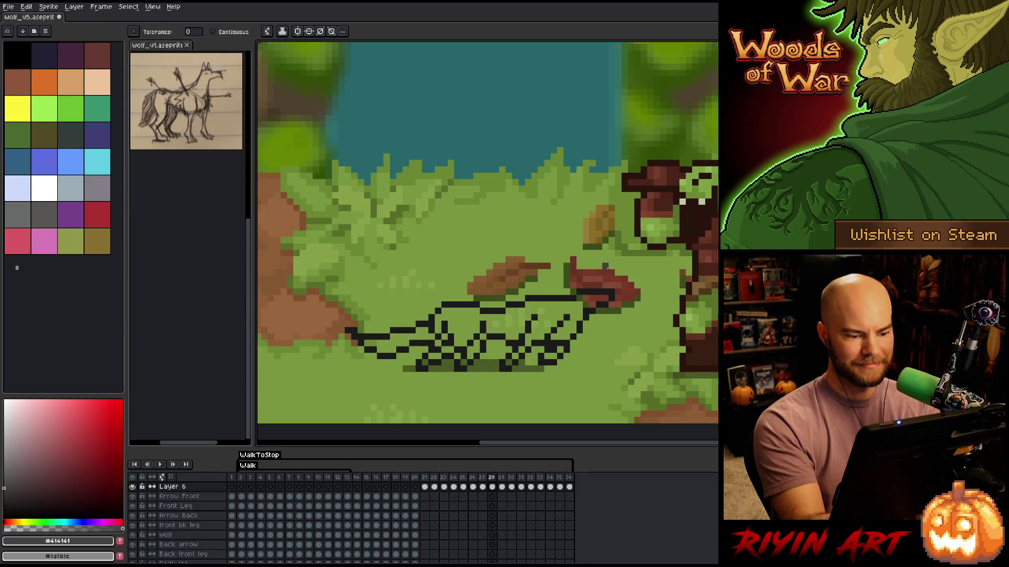
left_click(566, 299)
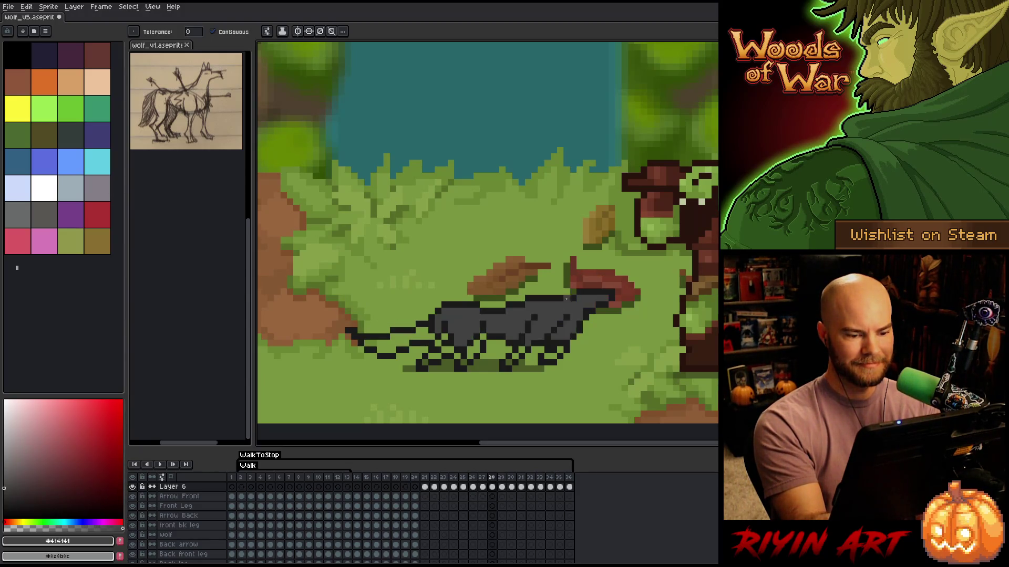
left_click(430, 331)
key("Right")
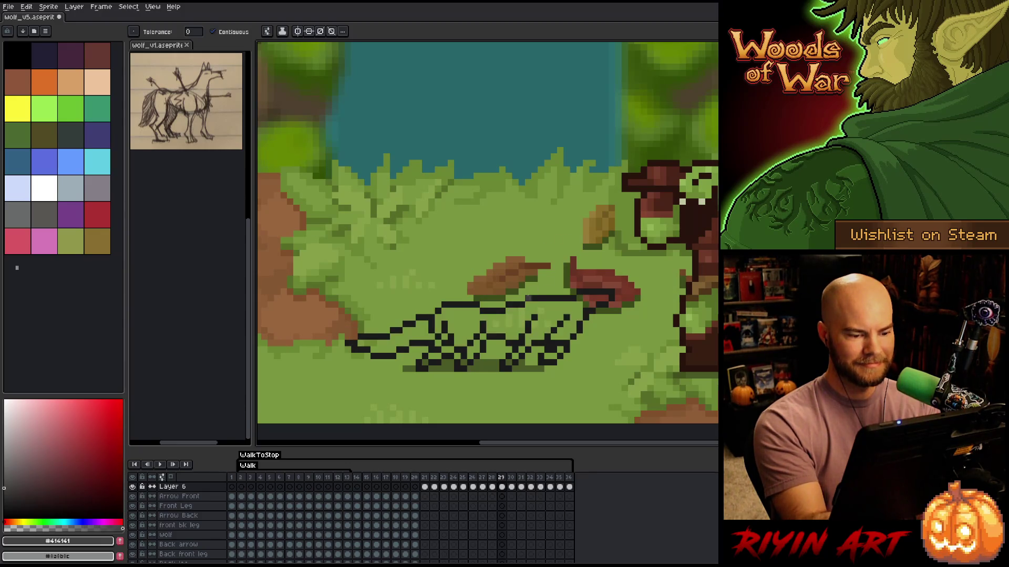
left_click(528, 293)
left_click(421, 326)
key("Left")
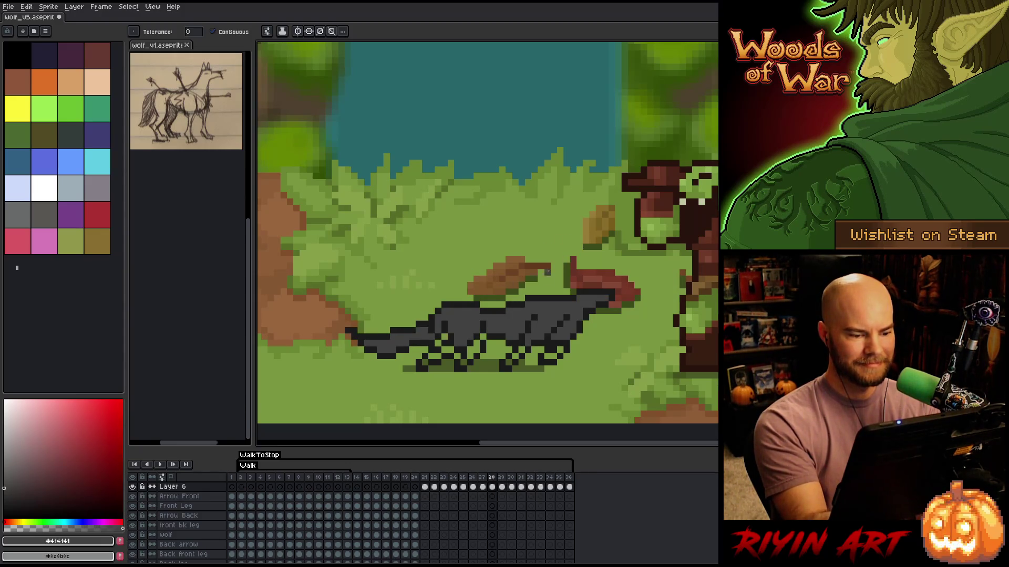
key("Right")
key("Right")
left_click(468, 327)
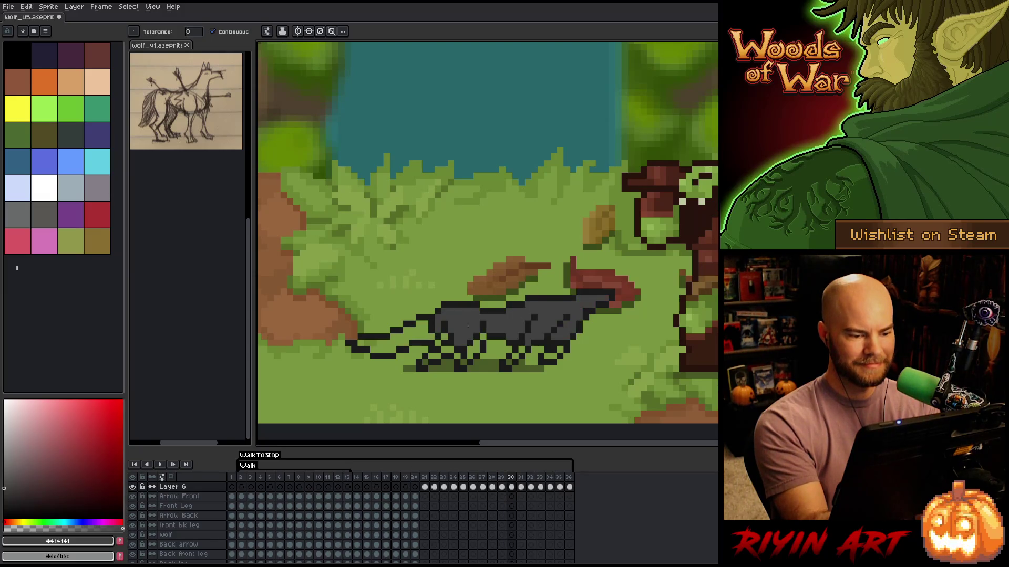
left_click(419, 336)
key("Right")
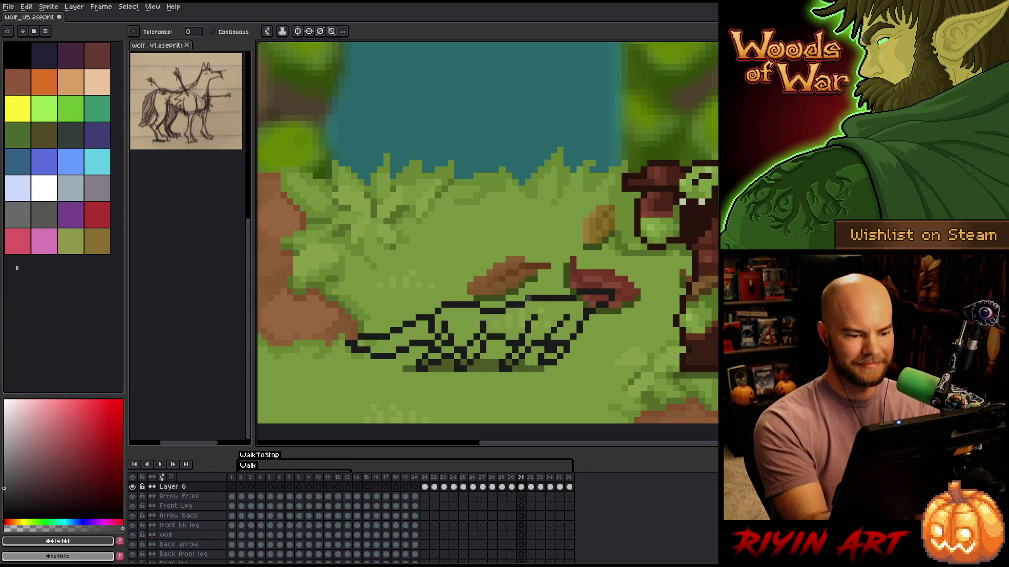
Fill the wolf dark grey on frames 31 through 34
left_click(528, 305)
left_click(431, 324)
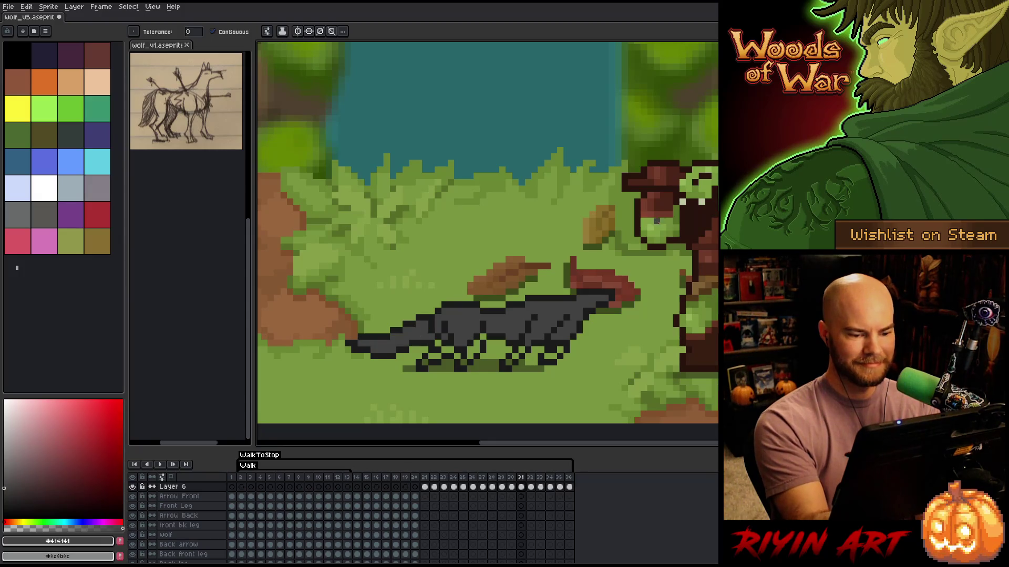
key("Right")
left_click(525, 318)
left_click(428, 329)
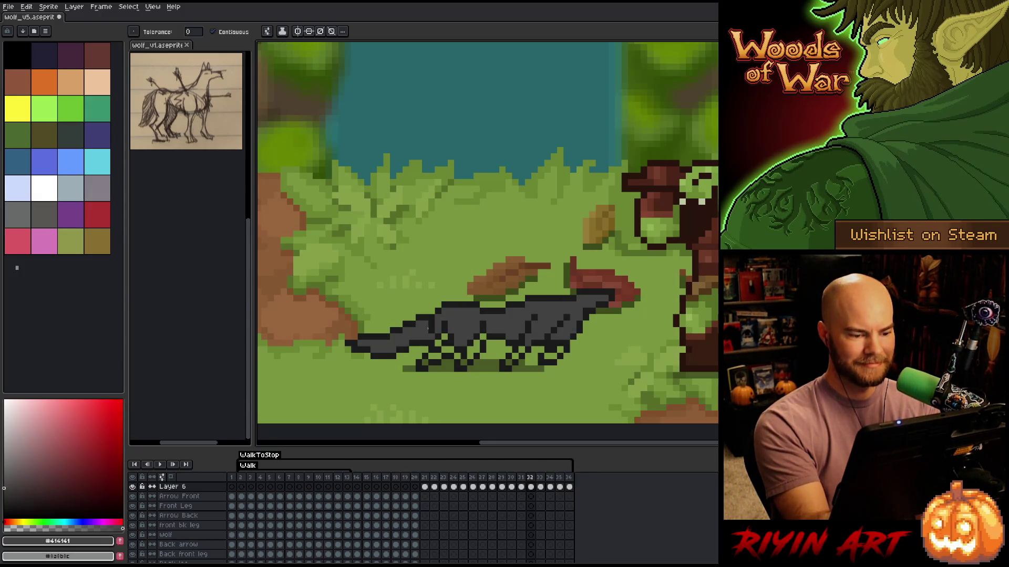
key("Right")
left_click(467, 324)
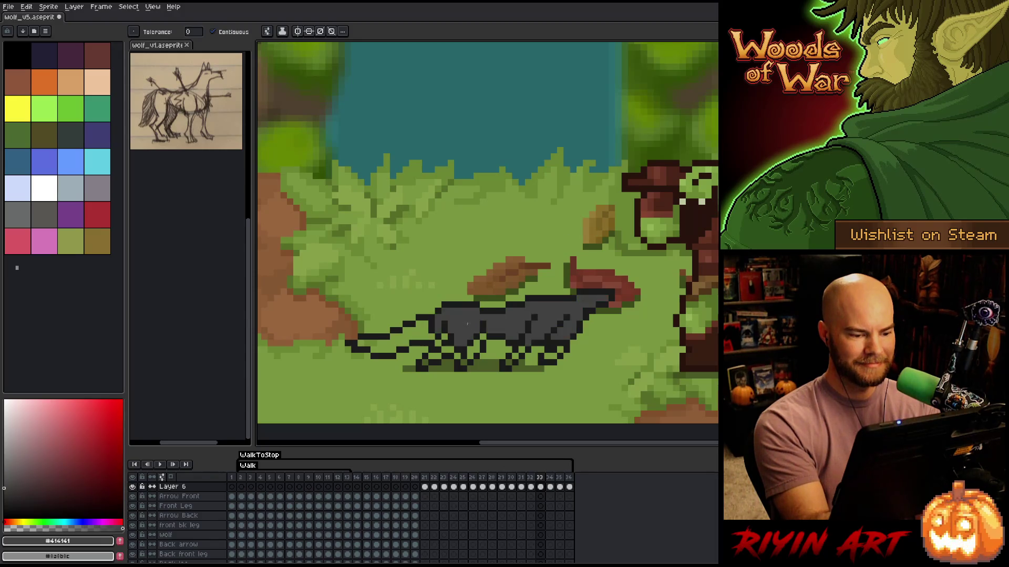
left_click(418, 330)
key("Right")
left_click(572, 309)
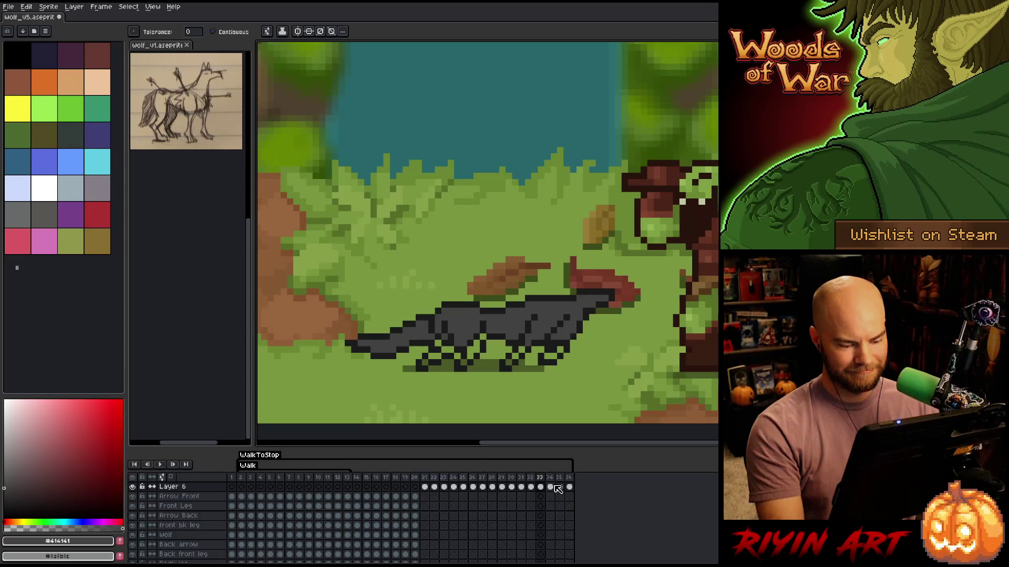
Select Layer 6 cels for frames 29 to 36 and link them into one shared cel
left_click_drag(552, 488, 569, 487)
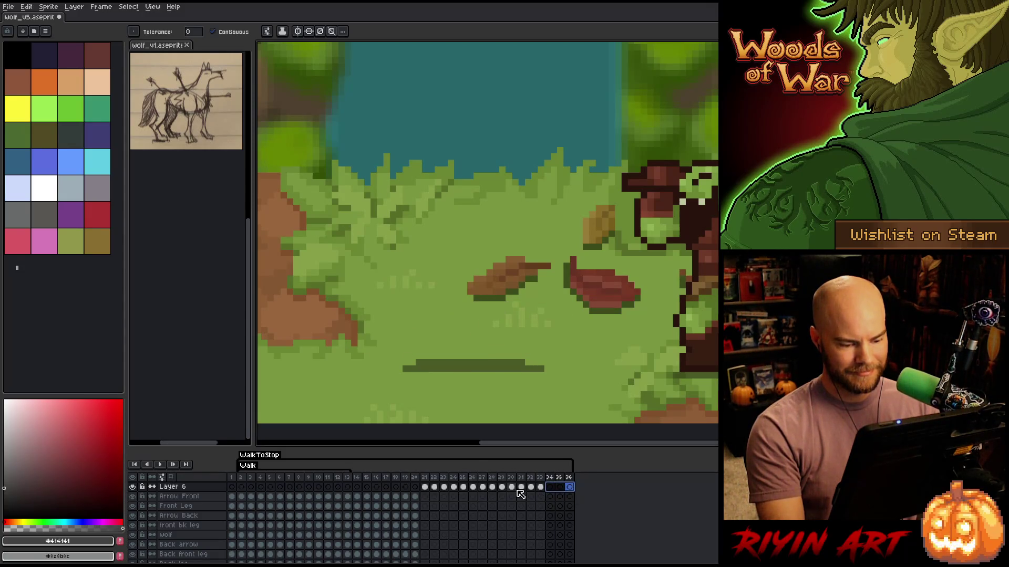
left_click(500, 488)
key("Right")
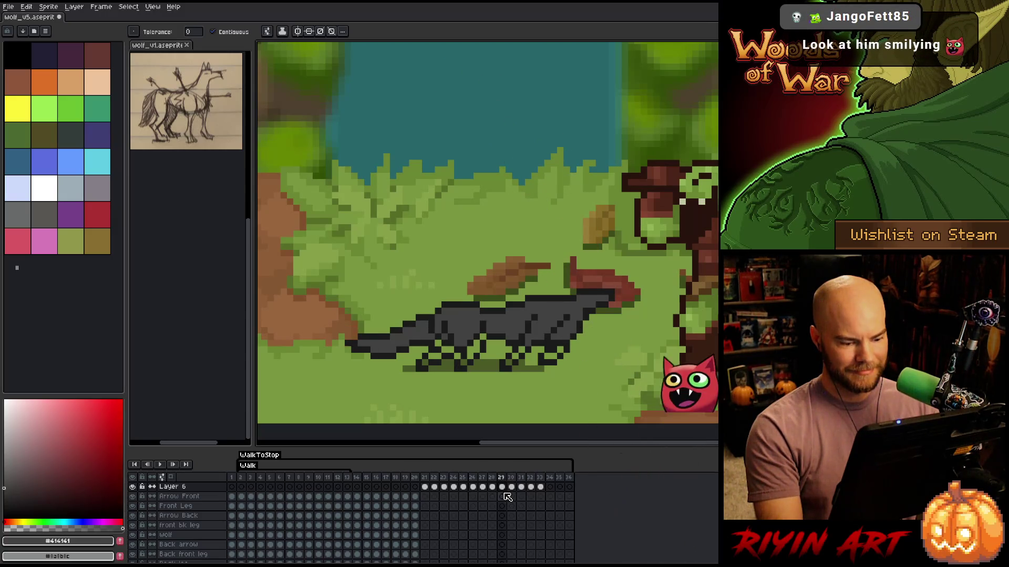
left_click(502, 488)
left_click_drag(506, 491, 569, 487)
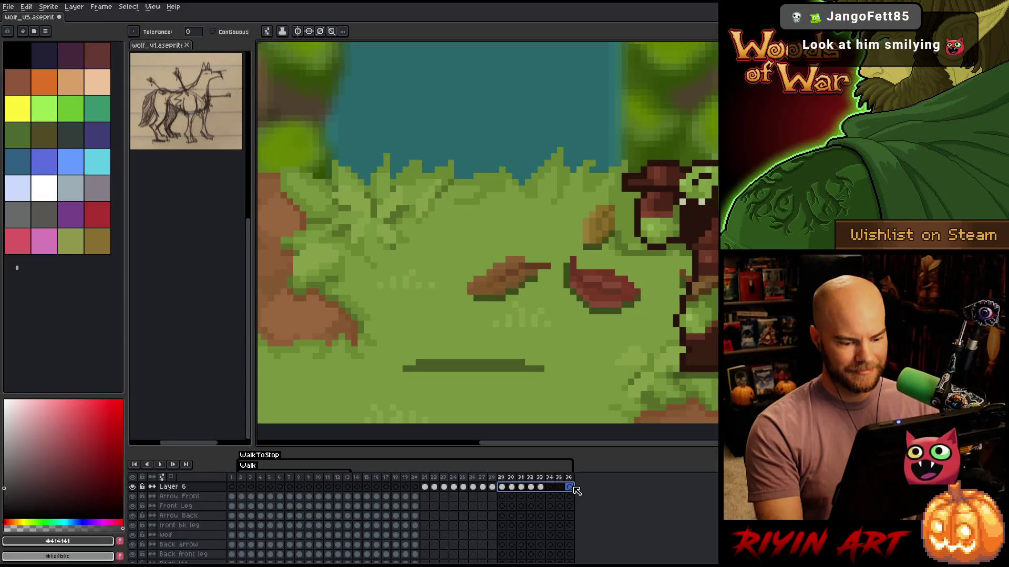
right_click(569, 487)
left_click(588, 523)
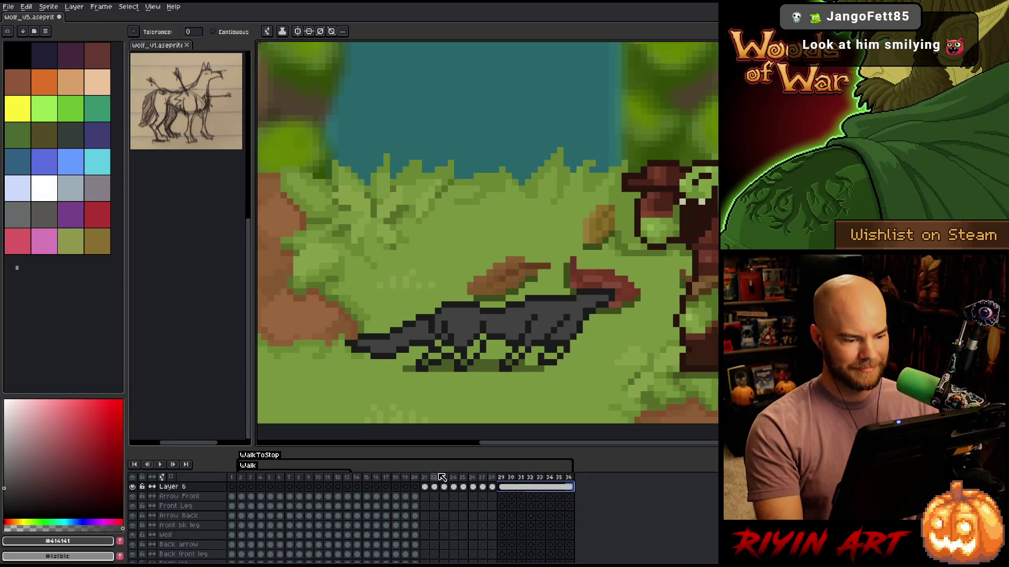
Play the wolf animation over the forest to preview the filled lying-down frames
key("Return")
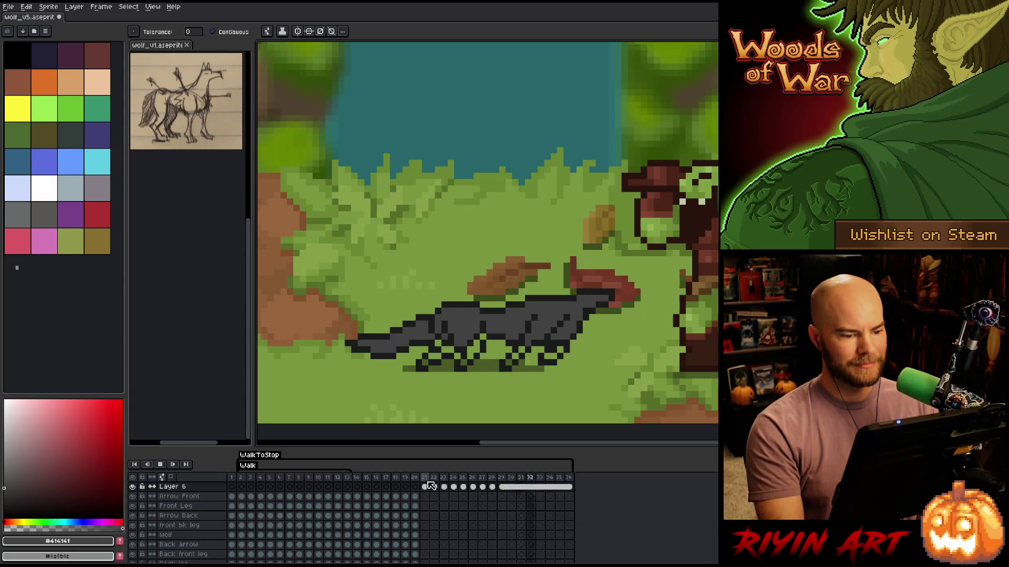
key("Return")
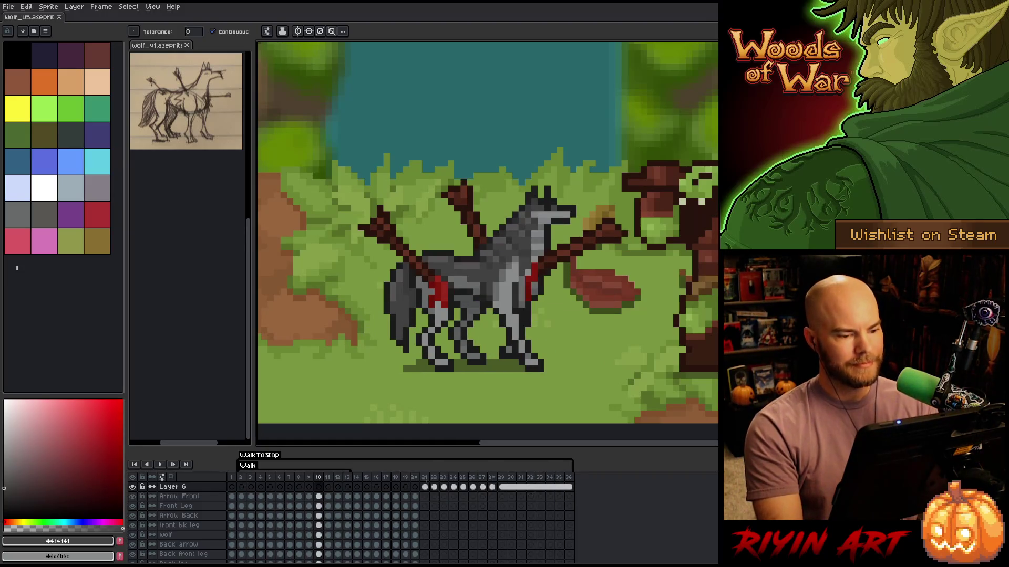
key("Return")
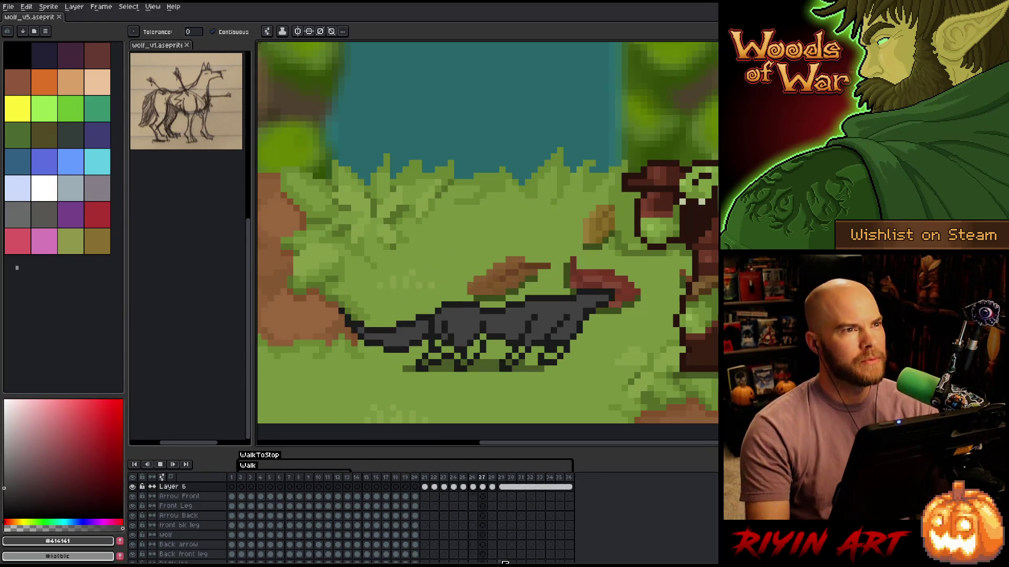
key("Return")
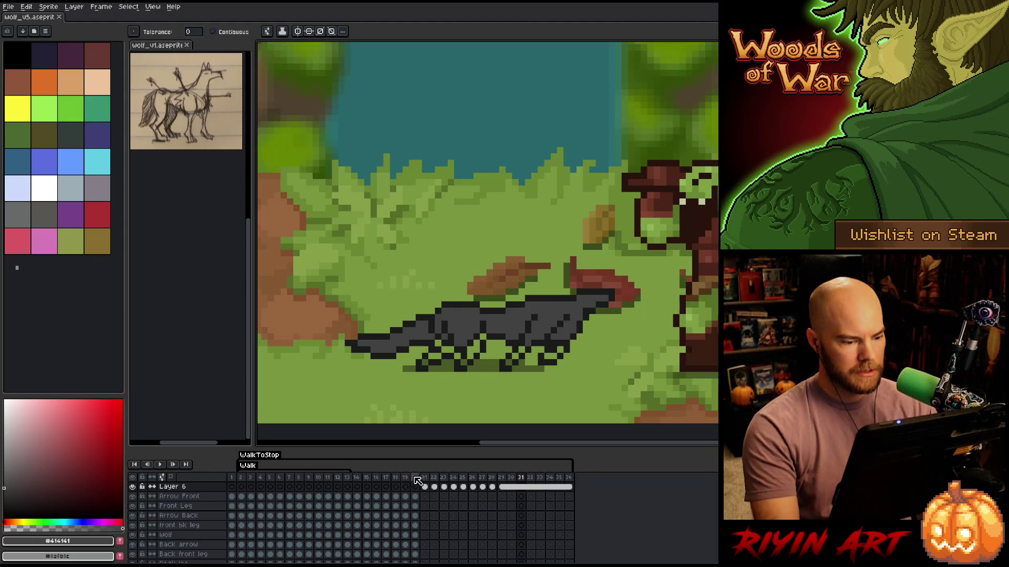
Sample the light grey from frame 20's wounded wolf and switch back to the Pencil
left_click(414, 478)
key("i")
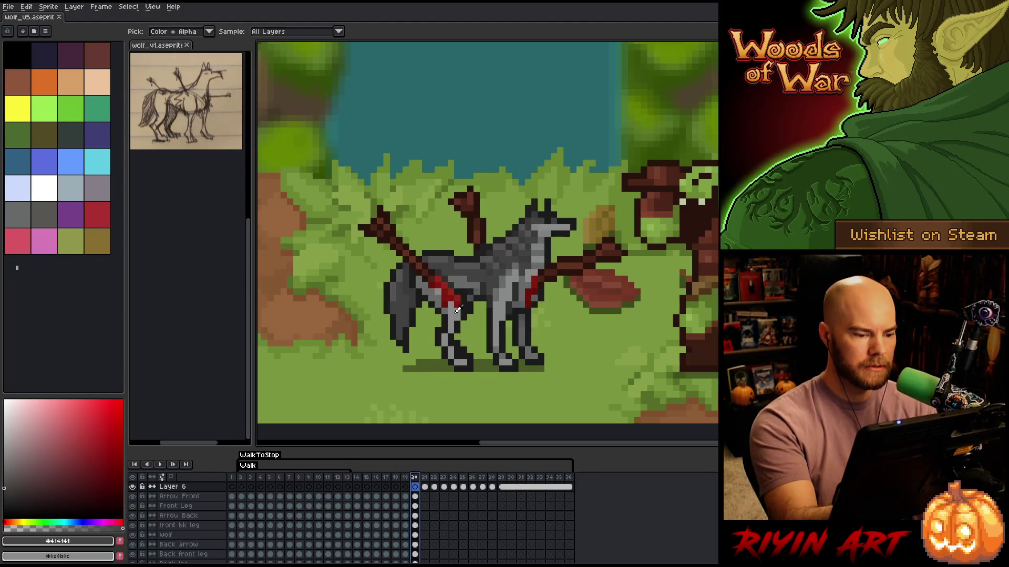
left_click(457, 310)
key("b")
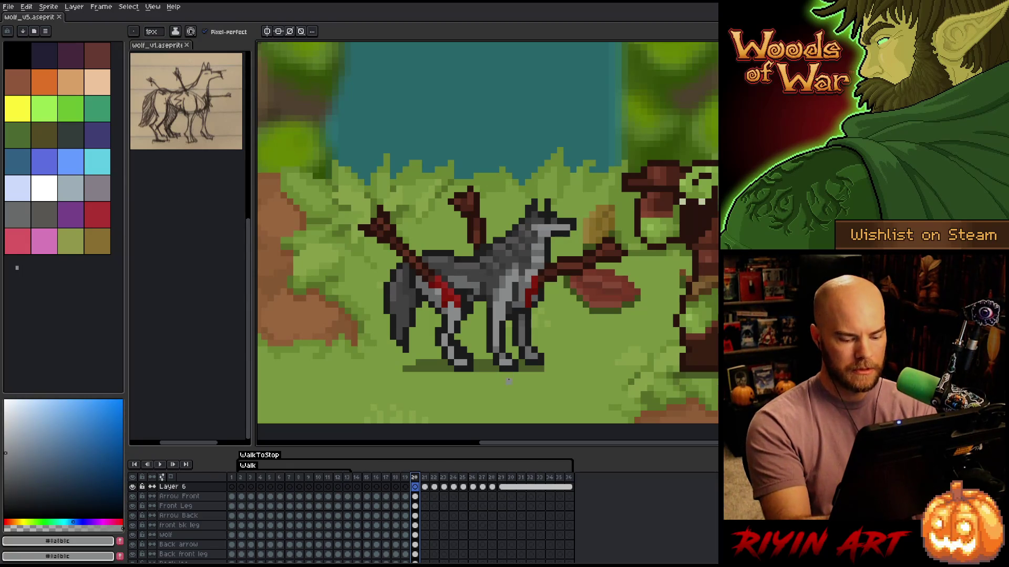
Compare frames 20 and 21, then add a light-grey eye pixel on frame 21's wolf head
key("Right")
key("Left")
key("Right")
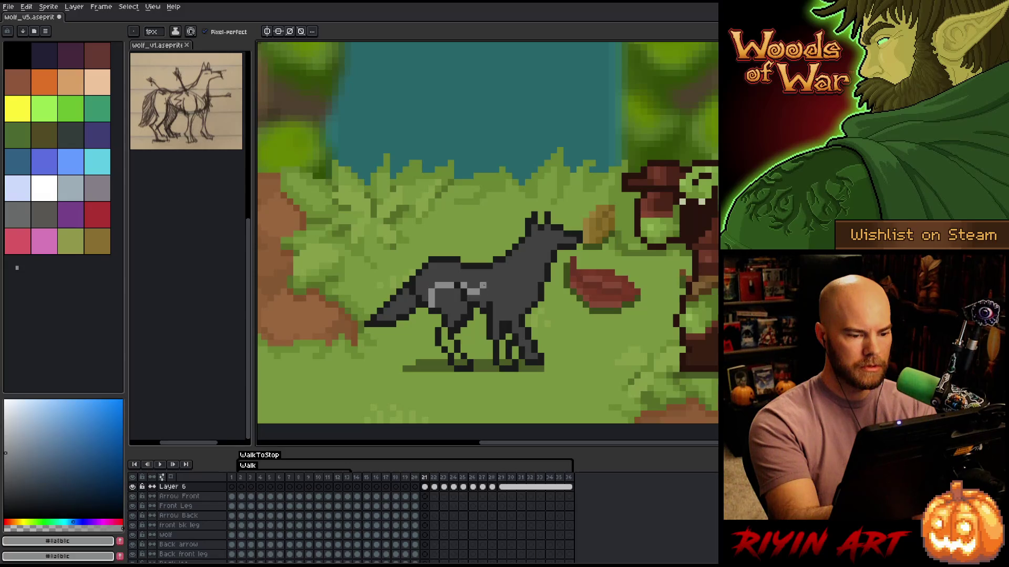
key("Left")
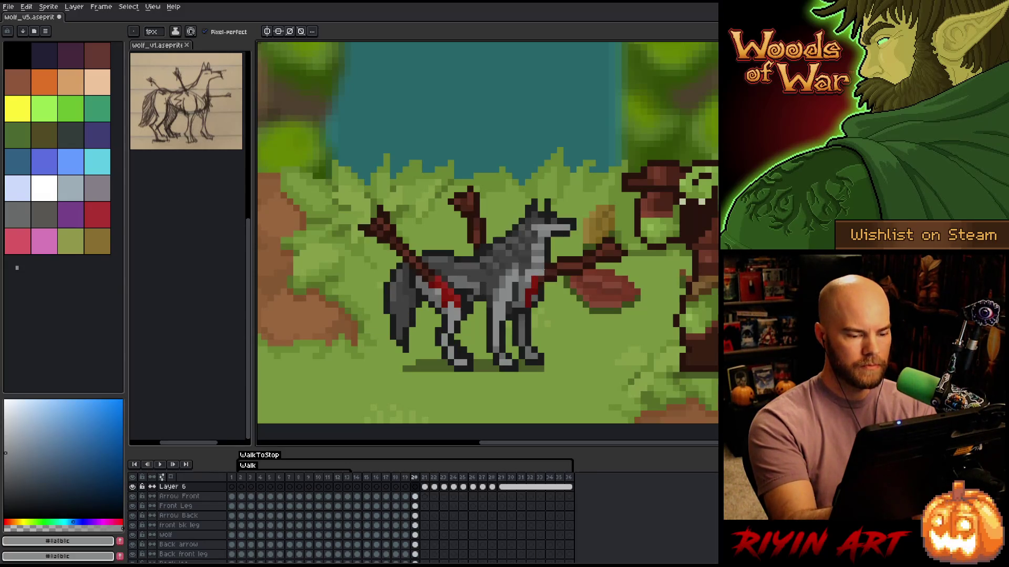
key("Right")
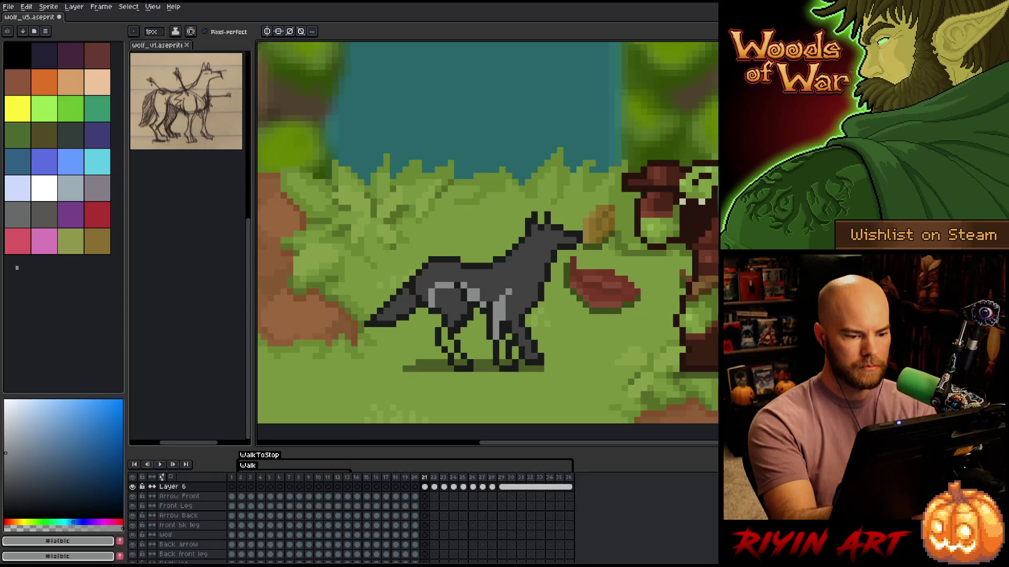
key("Left")
key("Right")
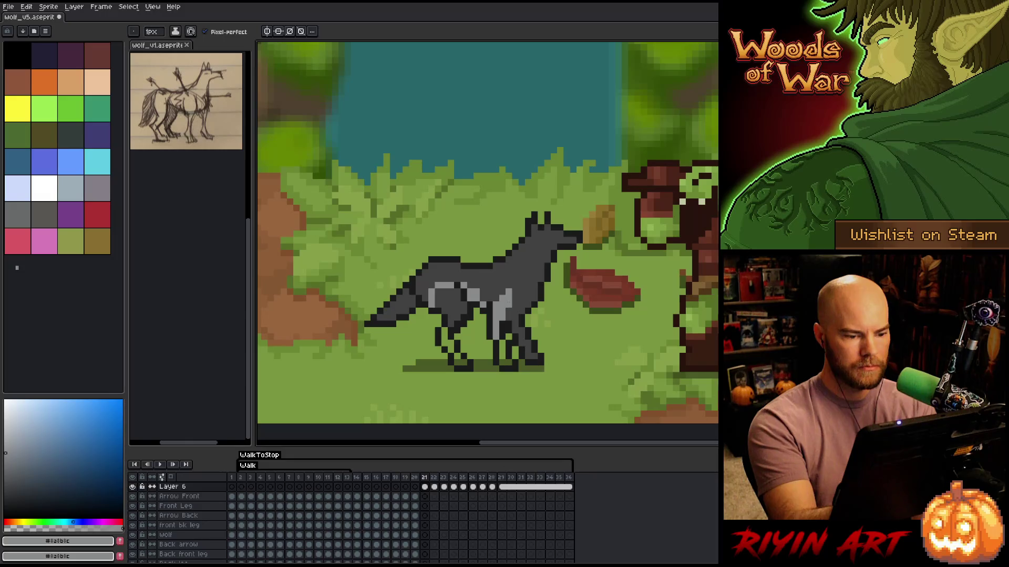
key("Left")
key("Right")
key("Left")
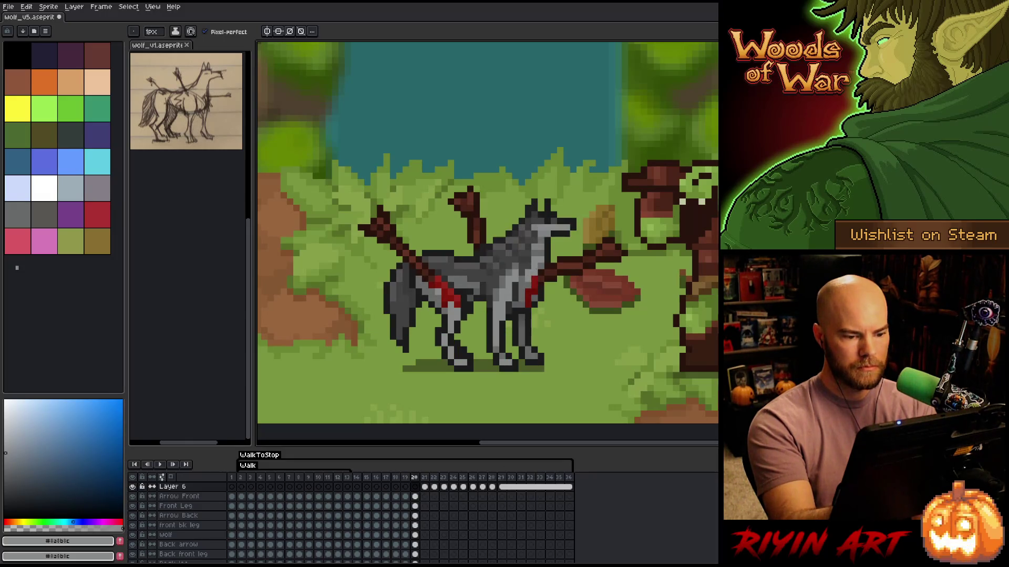
key("Right")
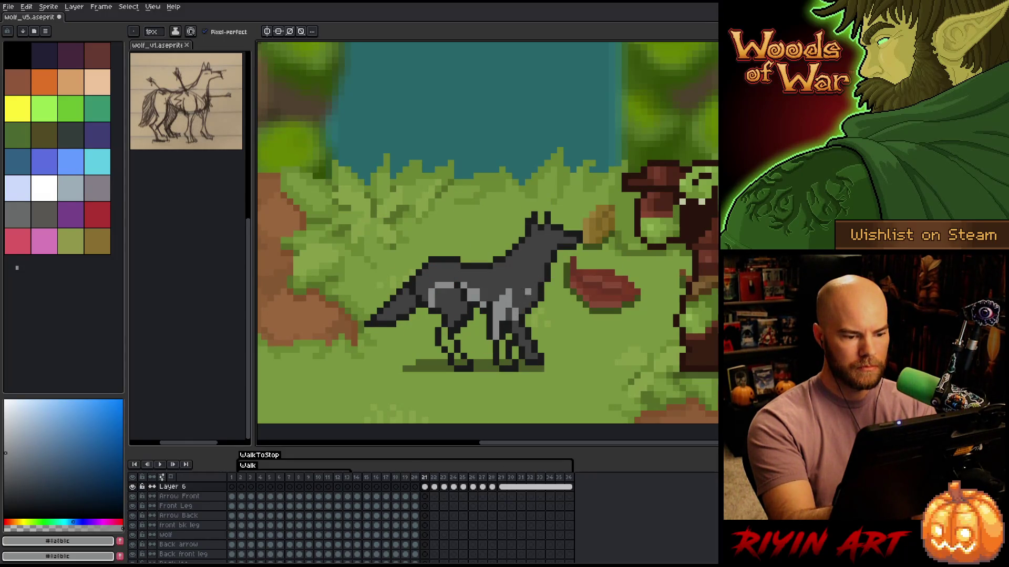
key("Left")
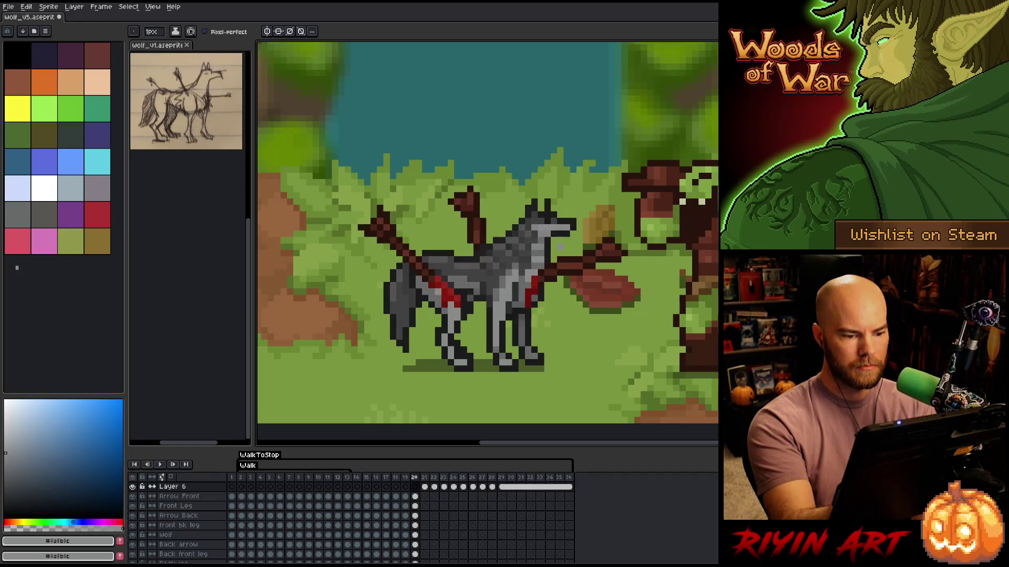
key("Right")
left_click(547, 246)
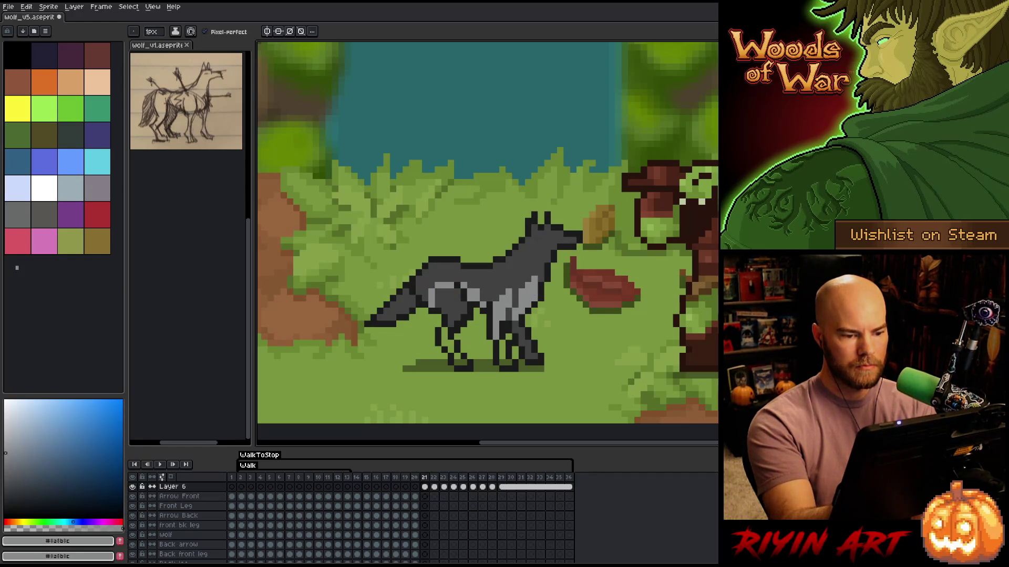
Check the shading against frame 20 and bucket-fill the wolf's hindquarters patch light grey
key("Left")
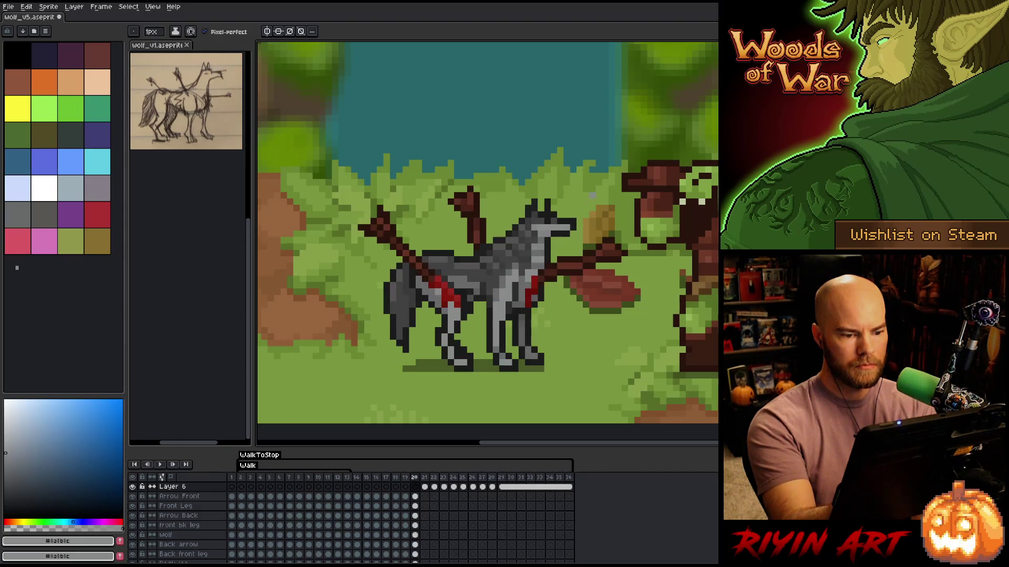
key("Right")
key("Left")
key("Right")
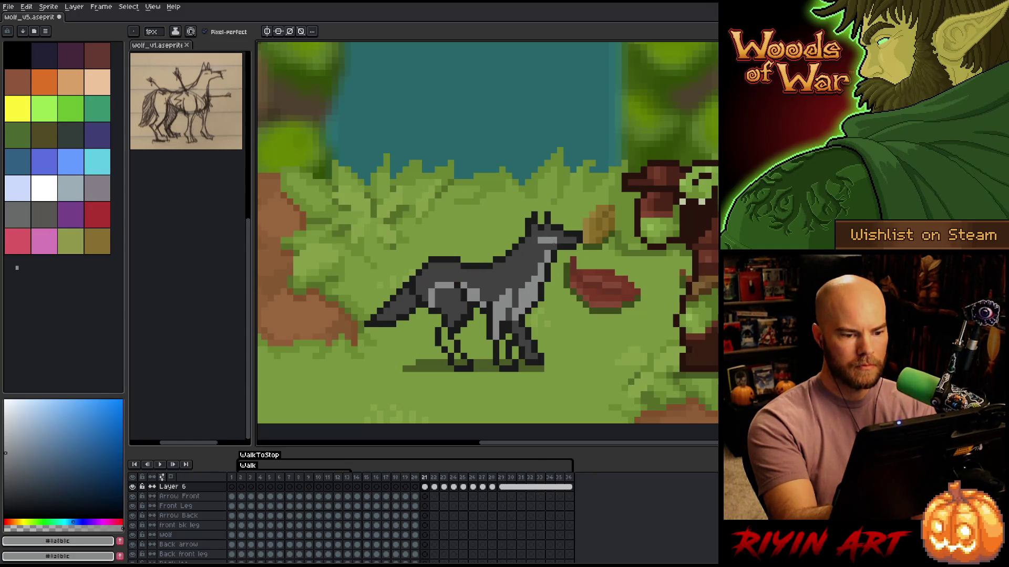
key("Left")
key("Right")
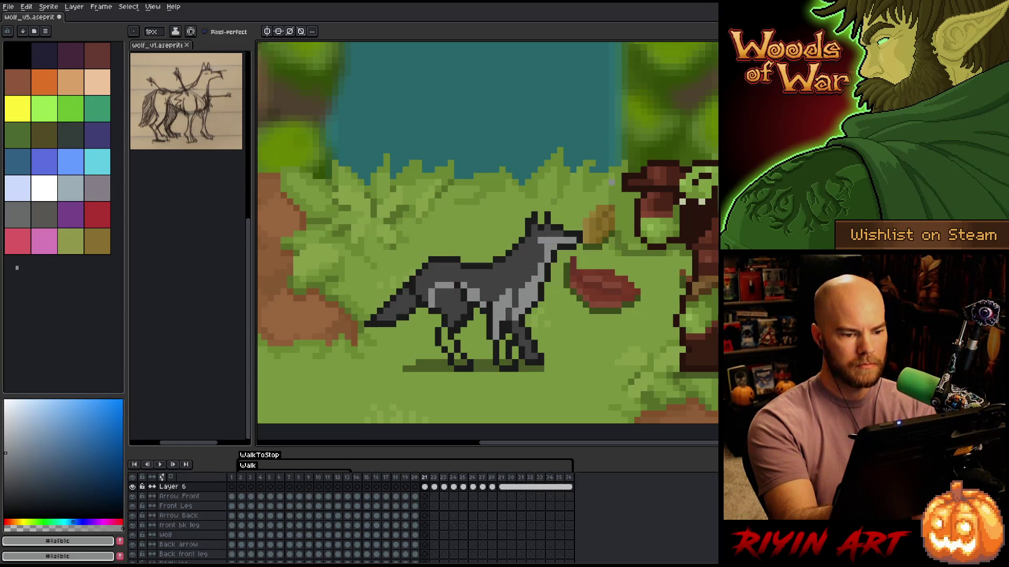
key("Left")
key("Right")
key("Left")
key("Right")
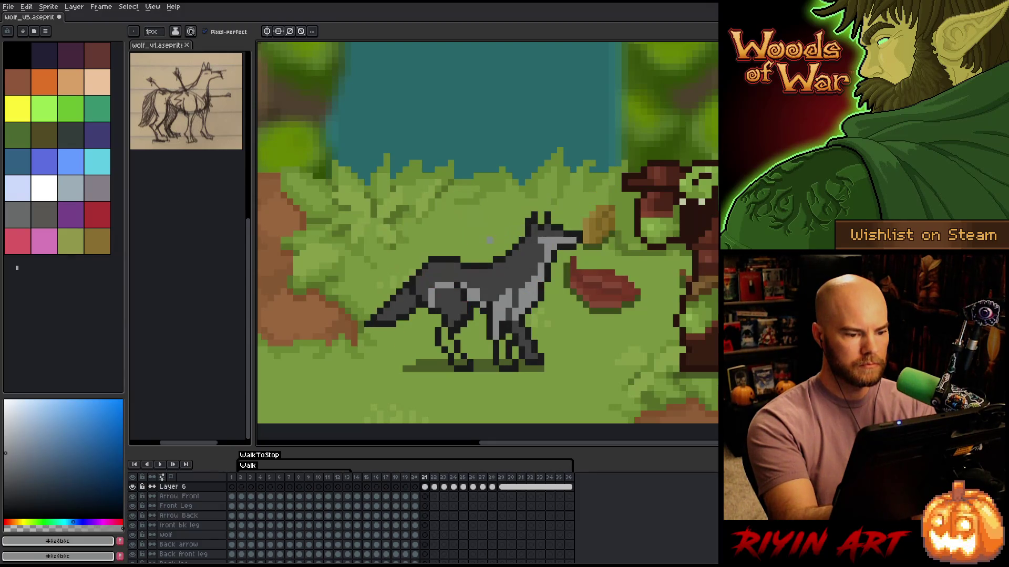
key("Left")
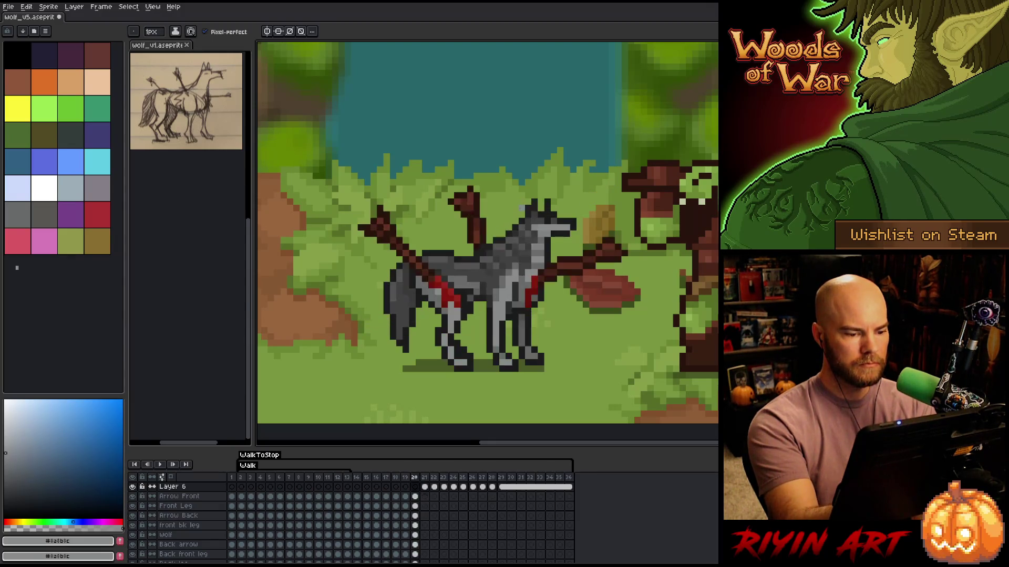
key("Right")
key("Left")
key("Right")
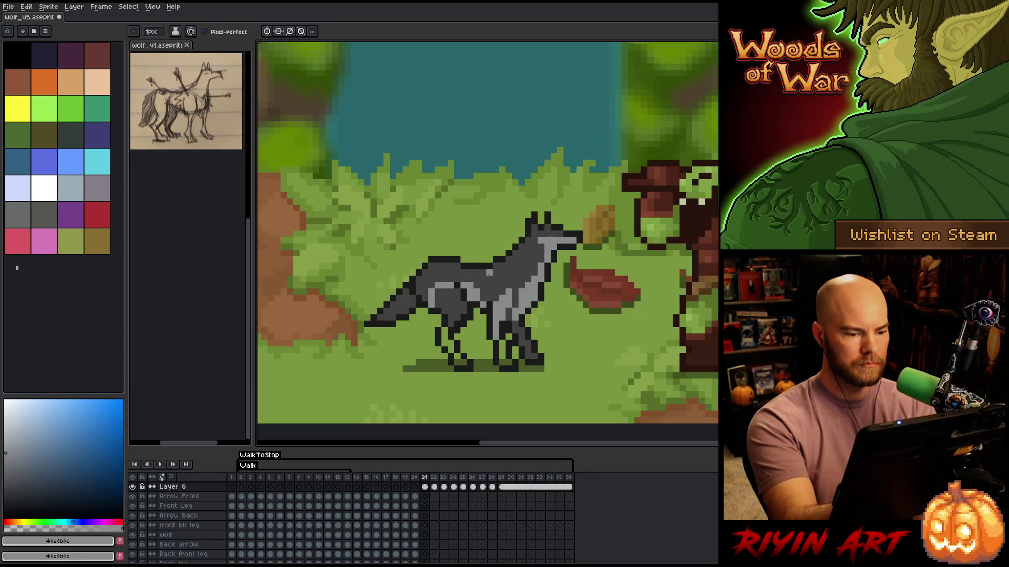
key("g")
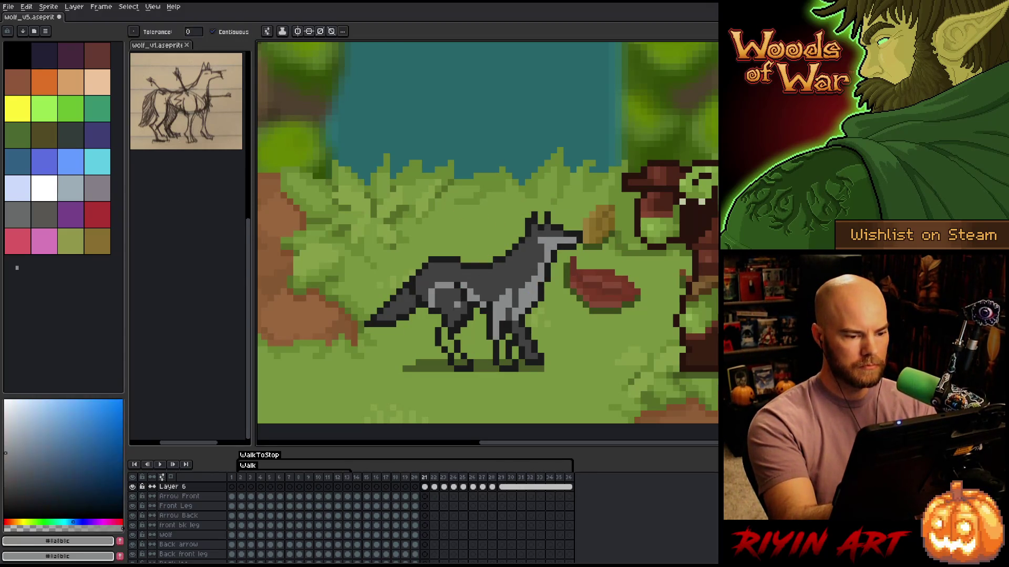
left_click(457, 304)
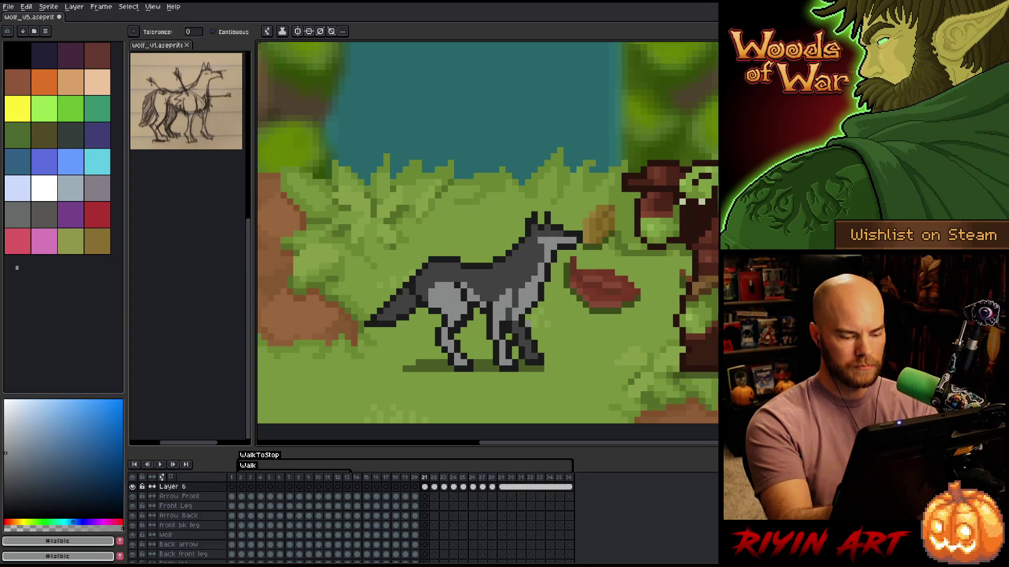
Sample the mid grey from frame 20's wolf and return to frame 21
key("Left")
left_click(520, 329, "alt")
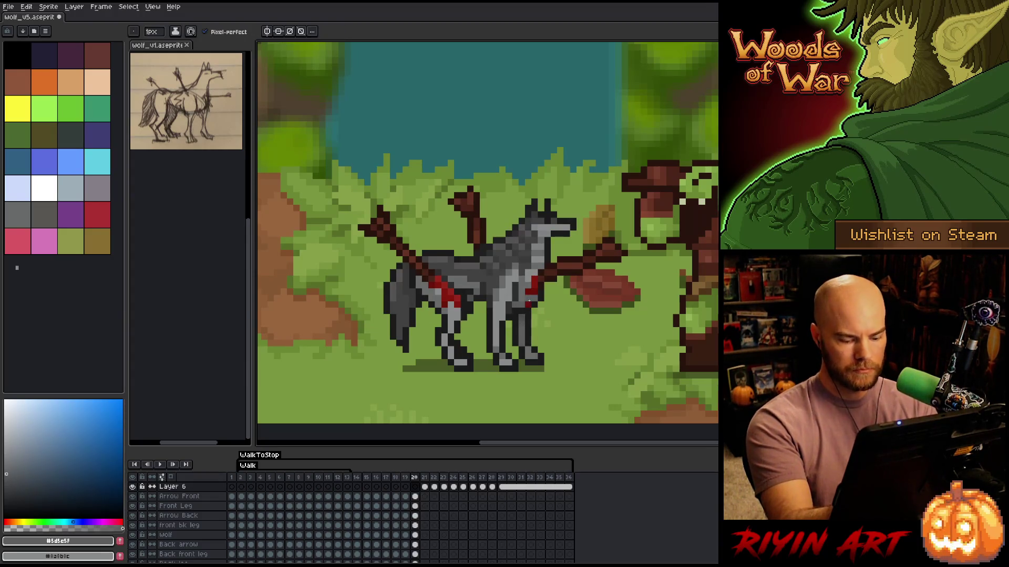
key("Right")
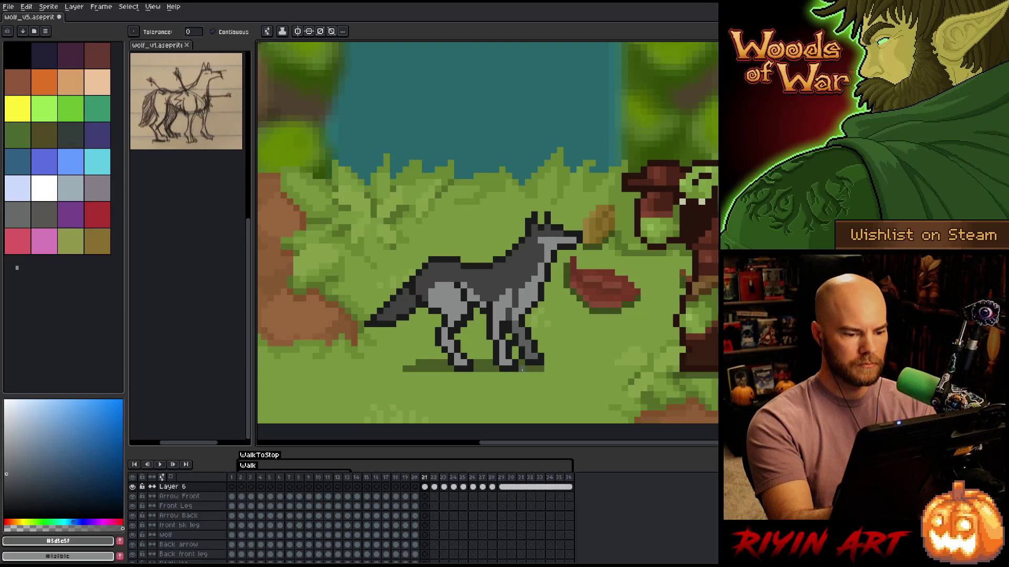
With the Pencil, pick light grey #a8b8bc from frame 21's wolf and move to frame 22
key("b")
left_click(555, 246, "alt")
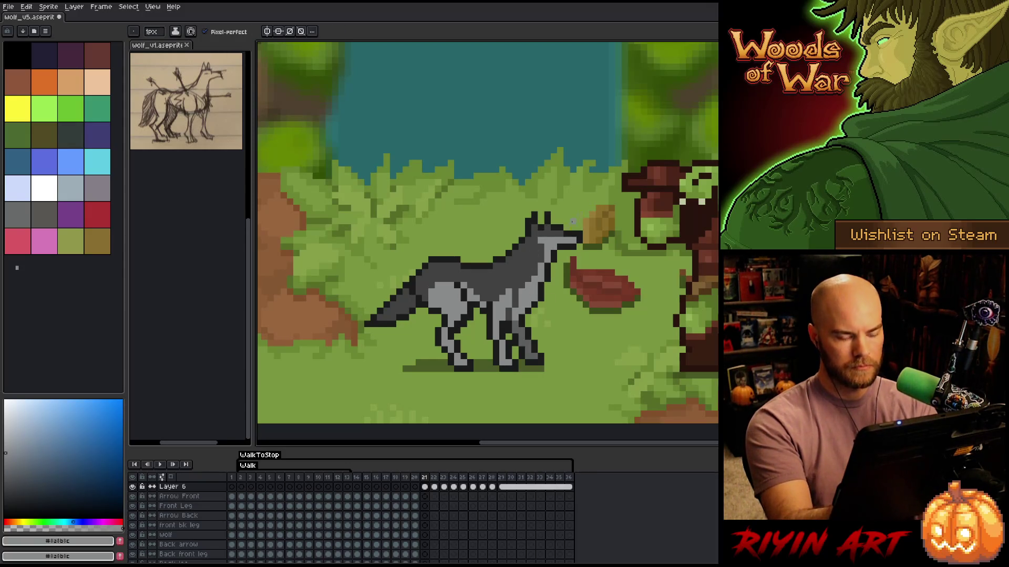
key("period")
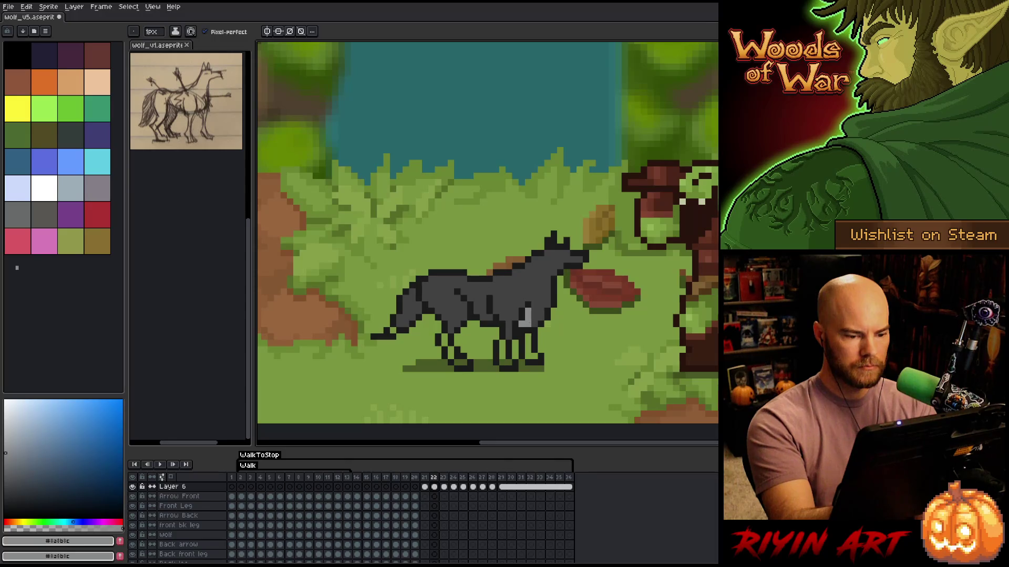
key("comma")
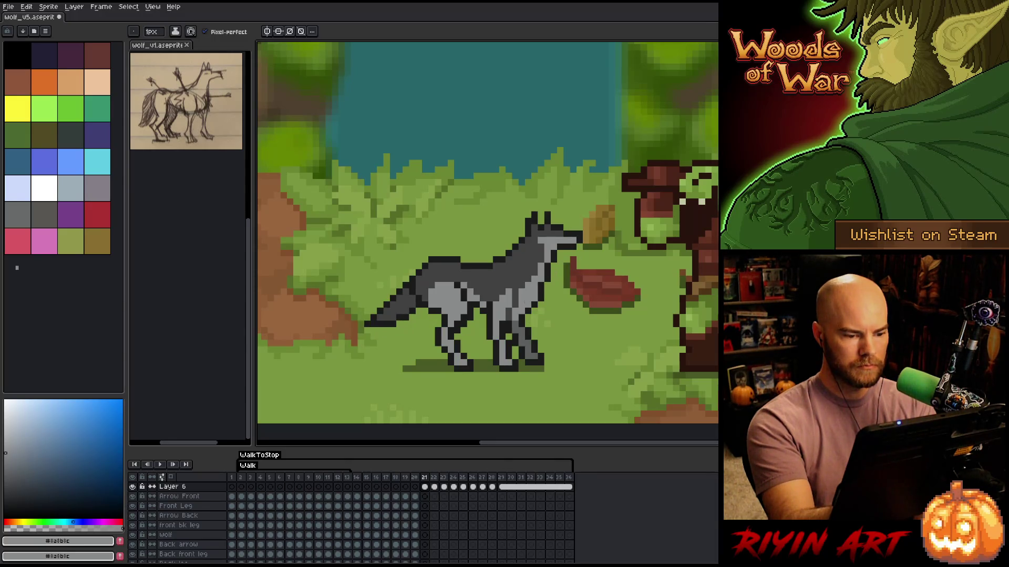
left_click(508, 312, "alt")
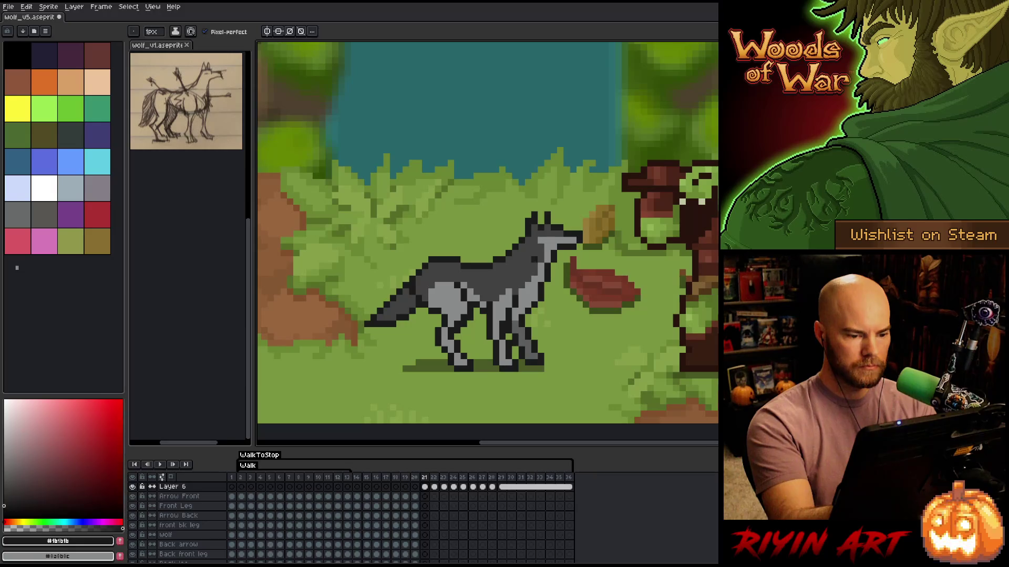
left_click(566, 234, "alt")
key("period")
Paint light grey up frame 22's wolf chest and down its front leg
left_click(541, 318)
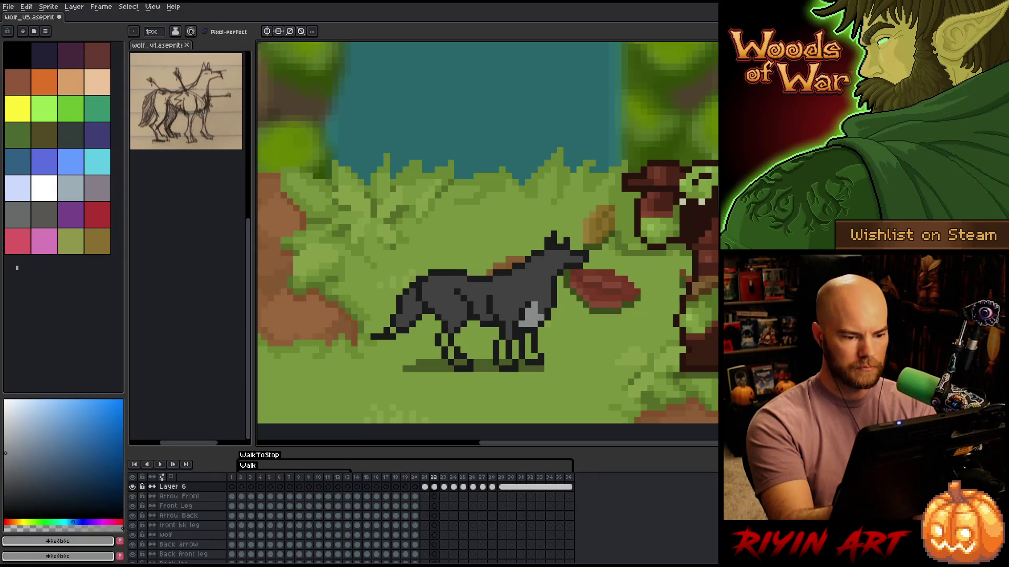
mouse_move(541, 318)
left_mouse_down()
mouse_move(560, 266)
mouse_move(546, 259)
left_mouse_up()
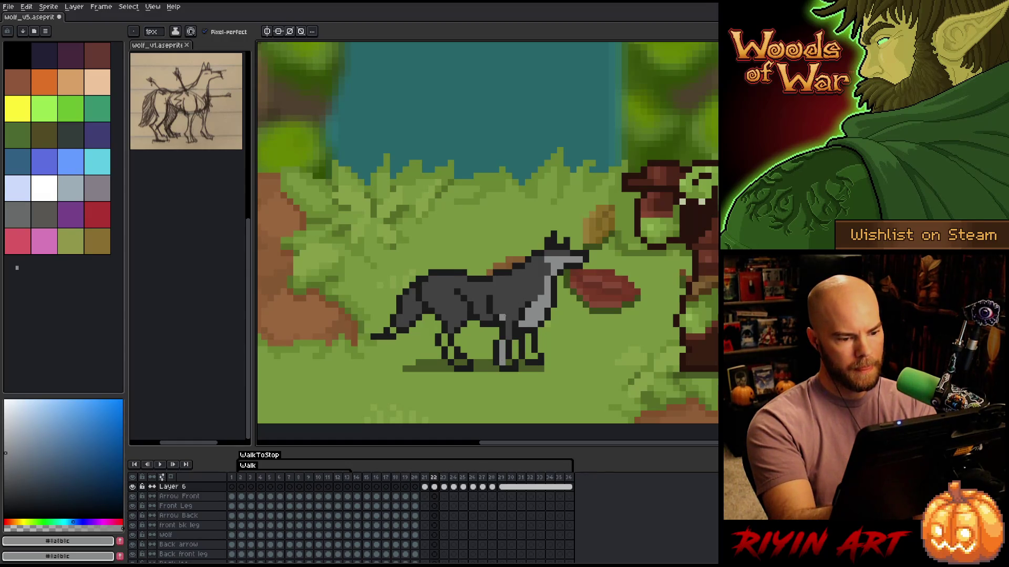
left_click_drag(508, 305, 515, 304)
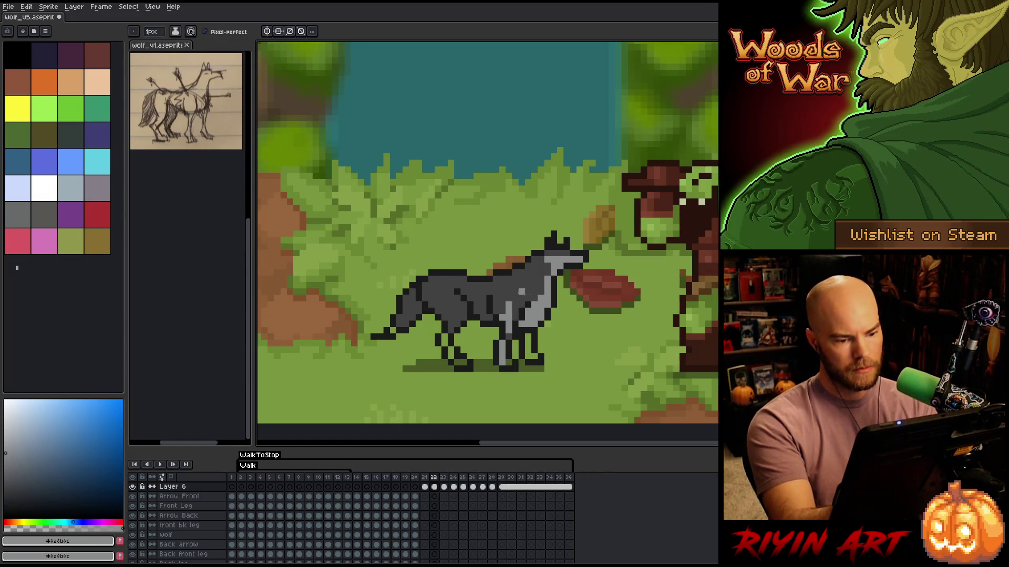
left_click_drag(515, 318, 528, 298)
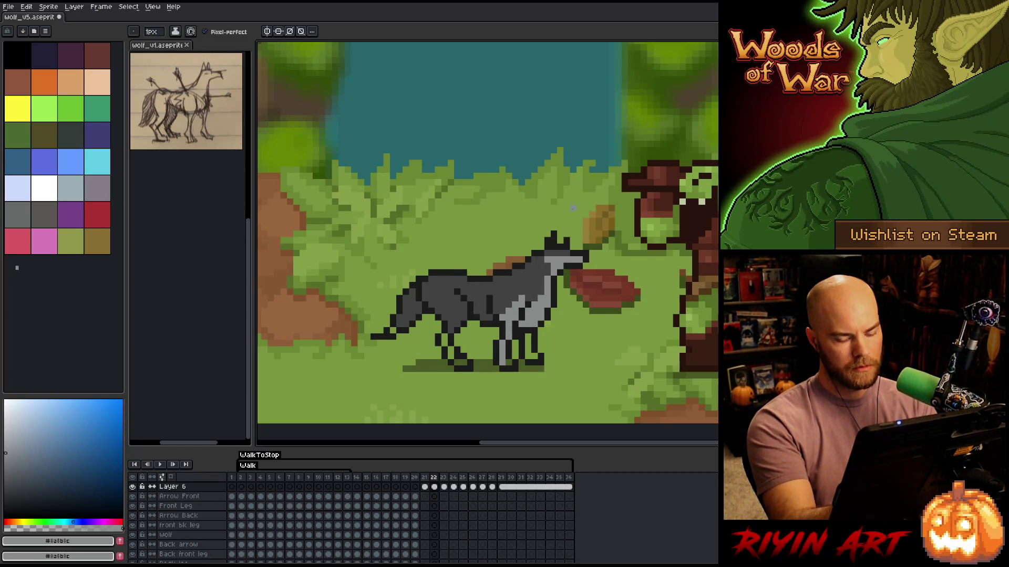
Shade the wolf's hip and haunch light grey, comparing against frame 21
key("Left")
key("Right")
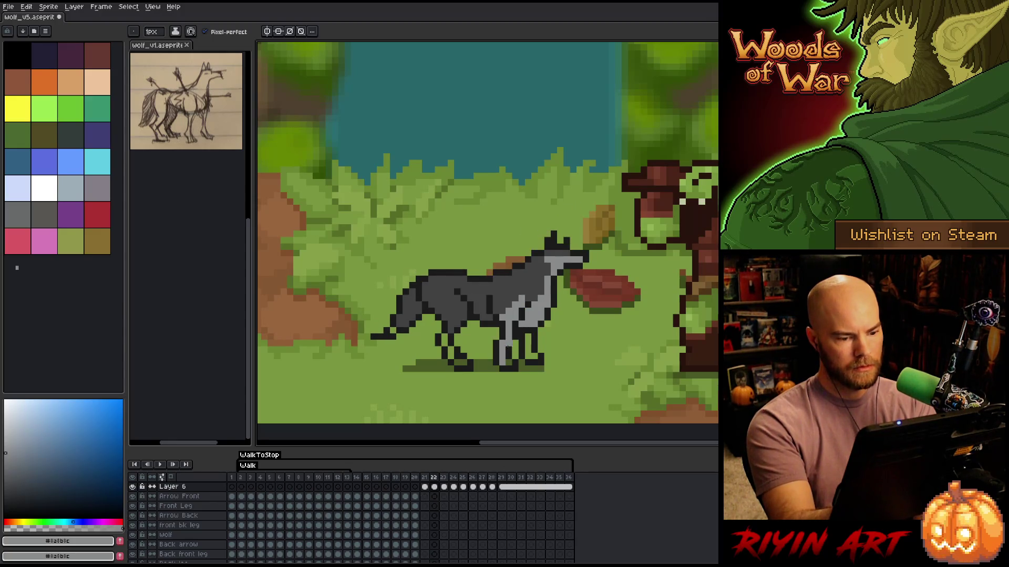
key("Left")
key("Right")
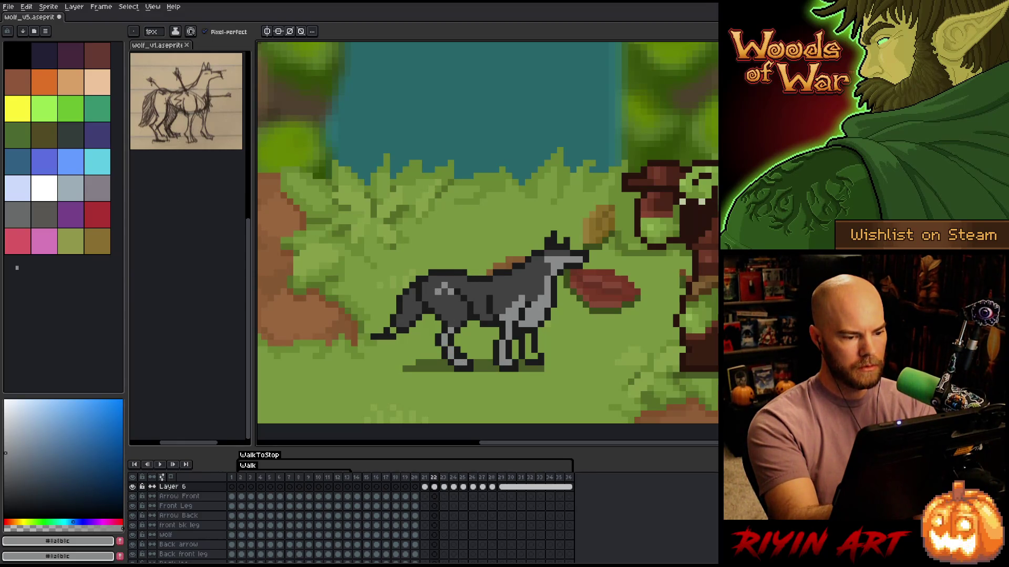
left_click_drag(442, 292, 462, 315)
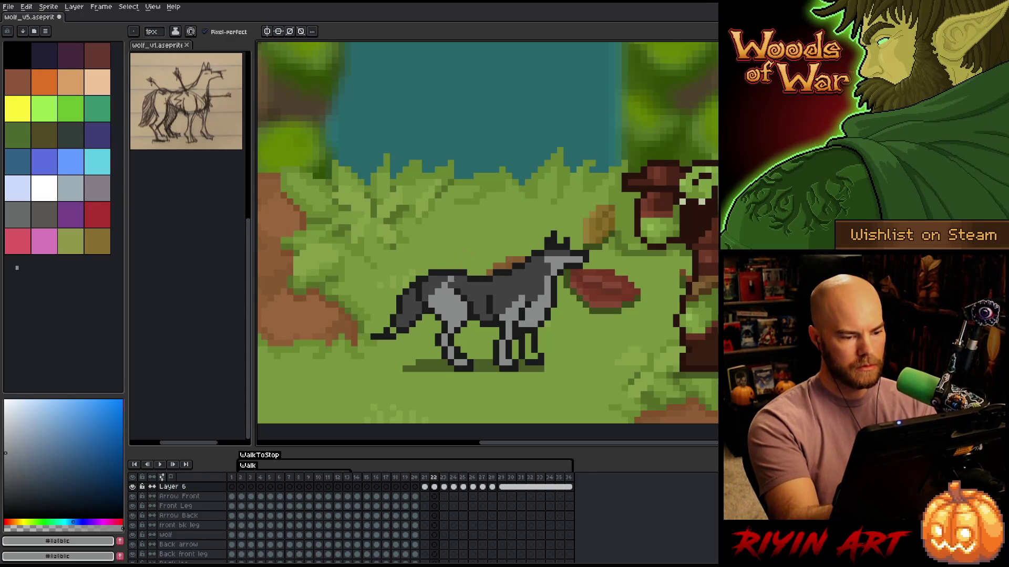
key("Left")
key("Right")
key("Left")
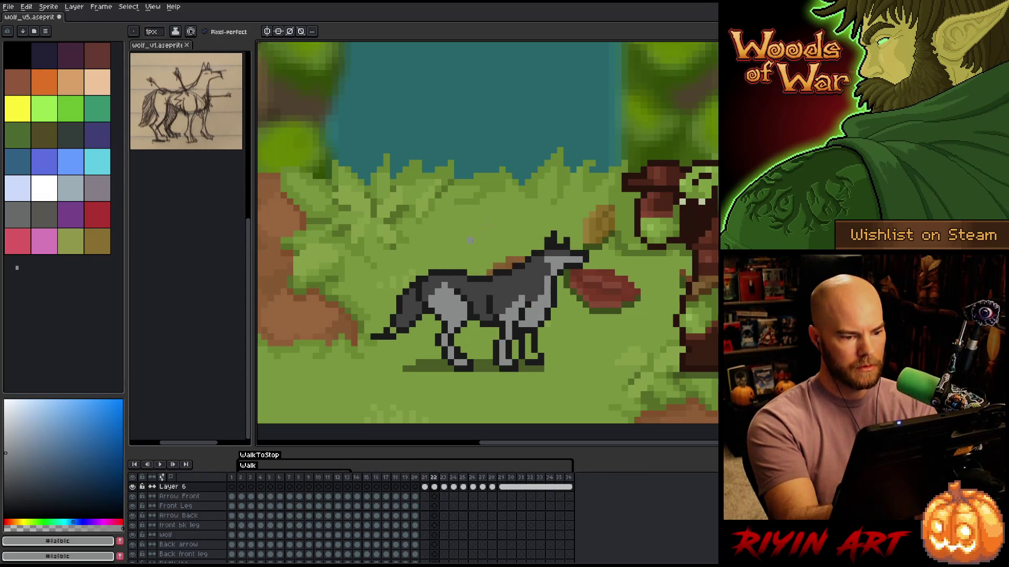
key("Right")
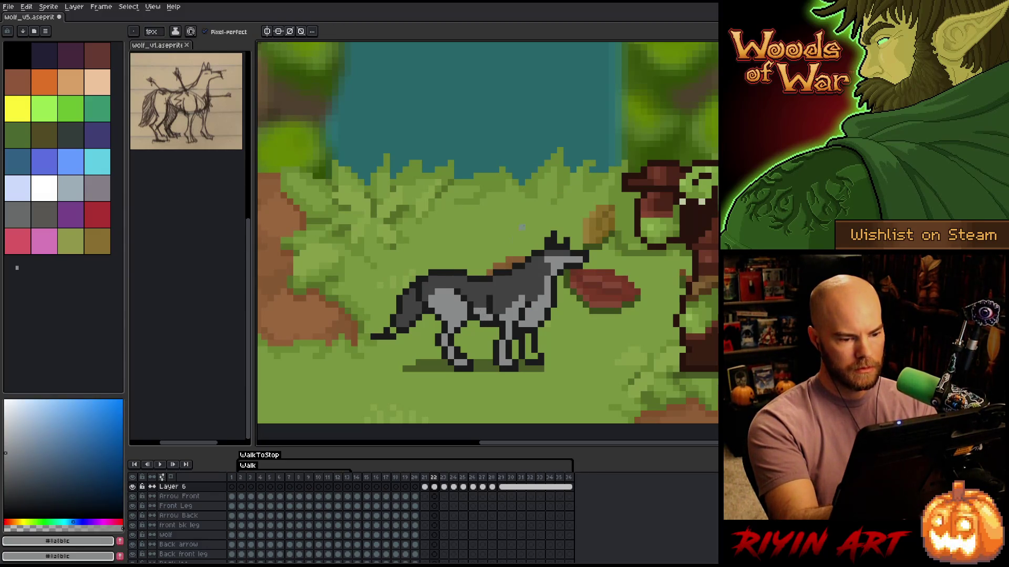
key("Left")
key("Right")
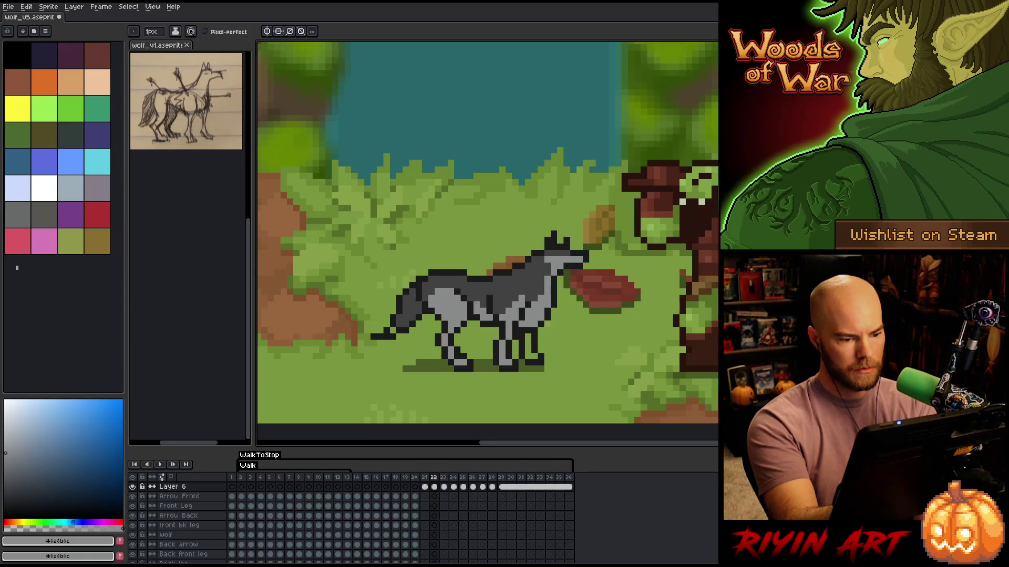
key("Left")
key("Right")
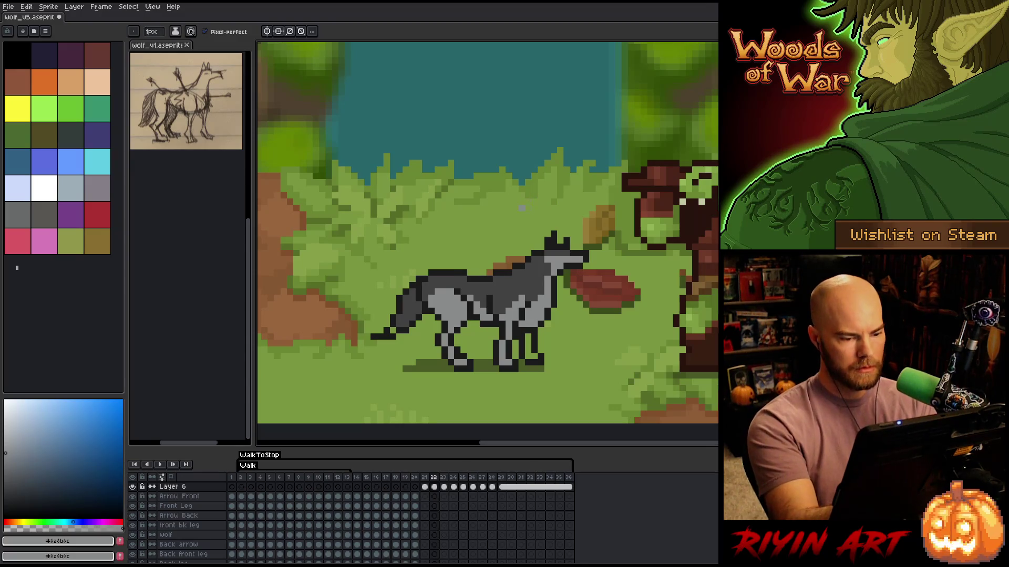
Review frames 20–22, eyedrop the mid and dark greys, and advance to frame 23
key("Left")
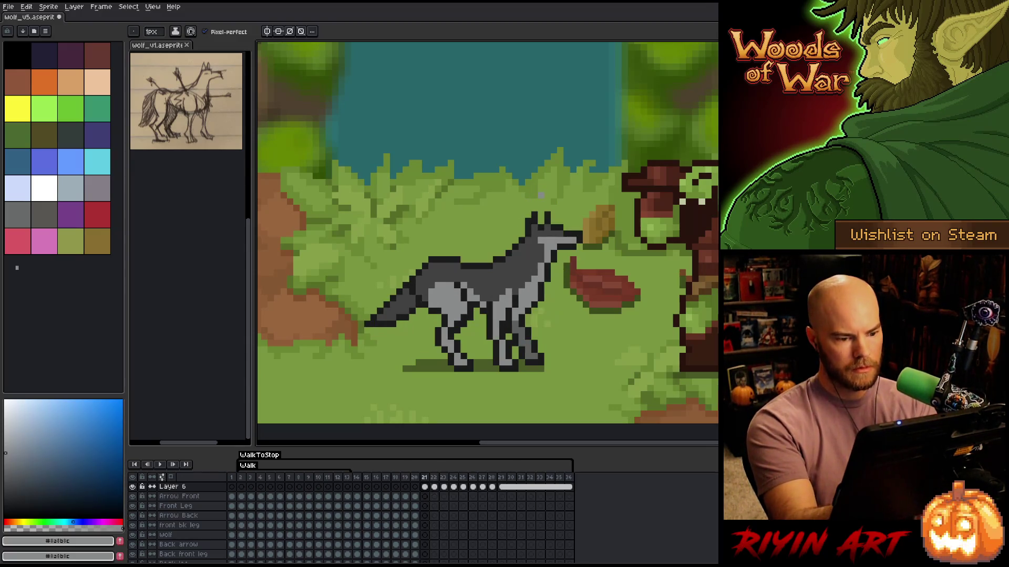
key("Right")
key("Left")
key("Left")
key("Right")
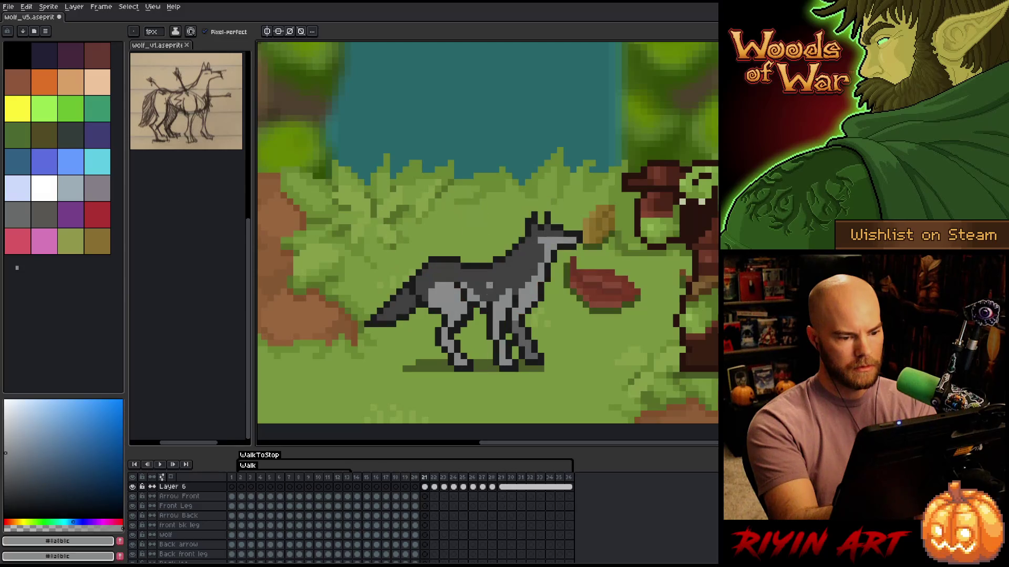
key("Left")
key("Right")
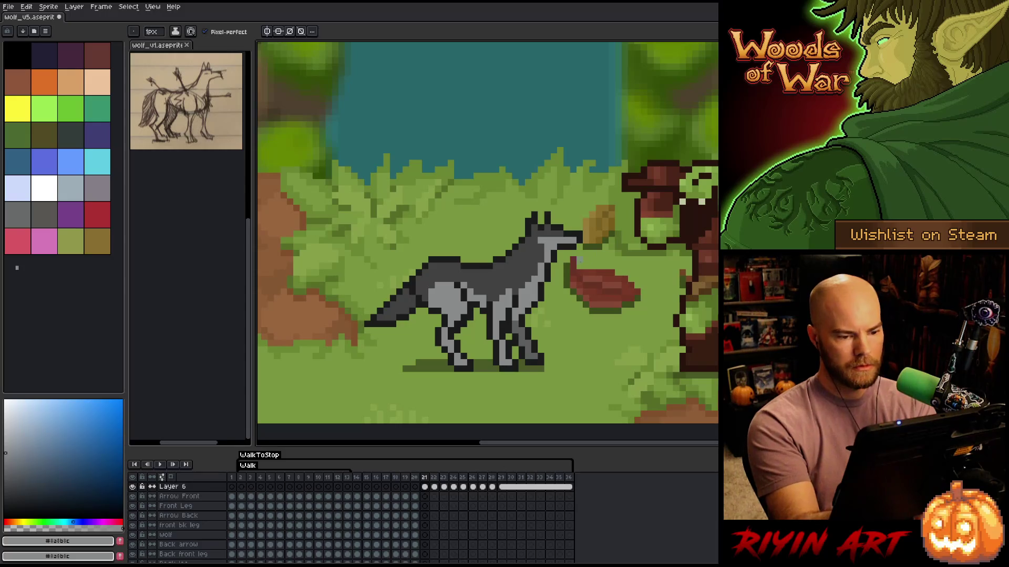
key("alt")
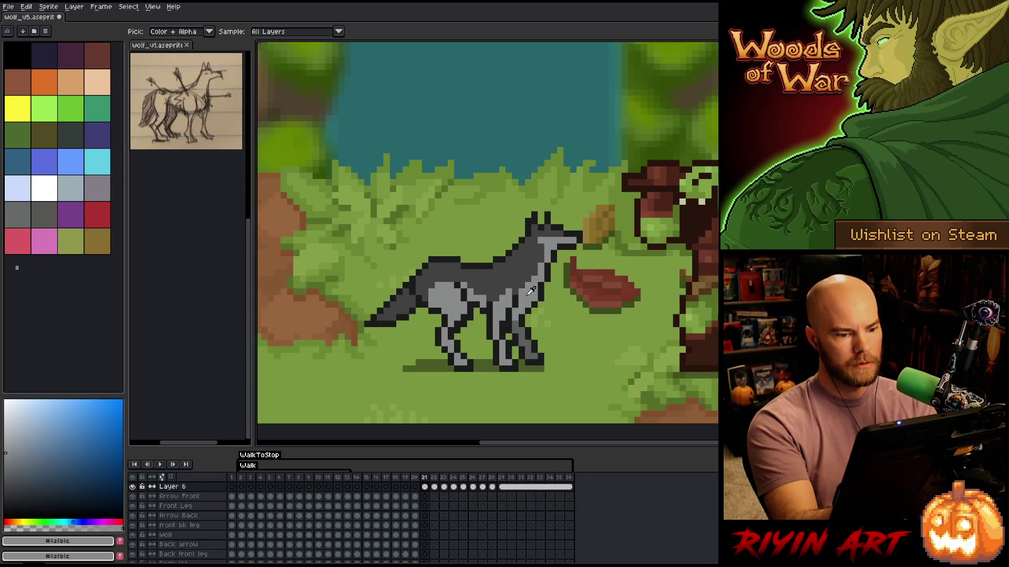
key("Right")
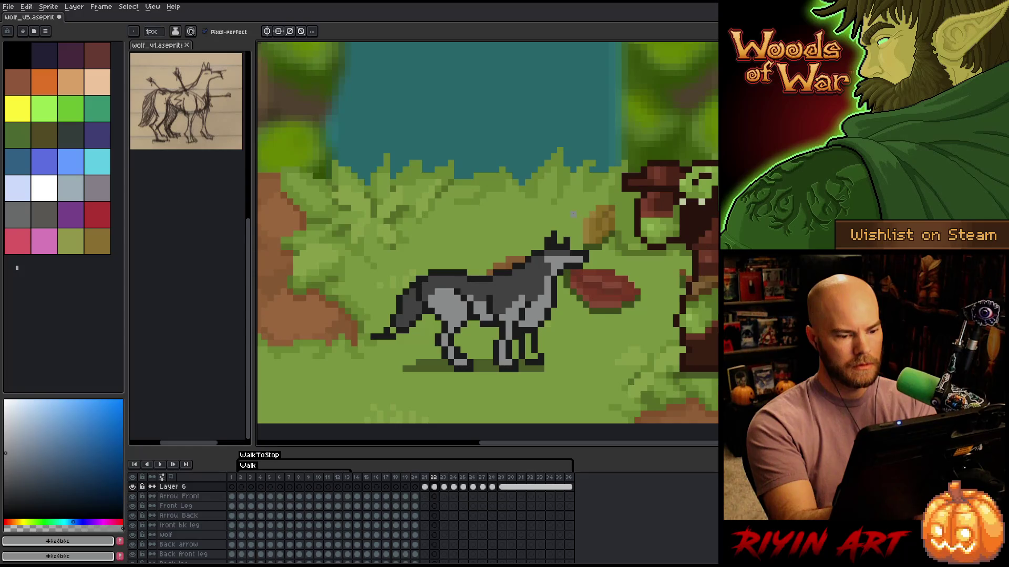
key("Left")
left_click(530, 338, "alt")
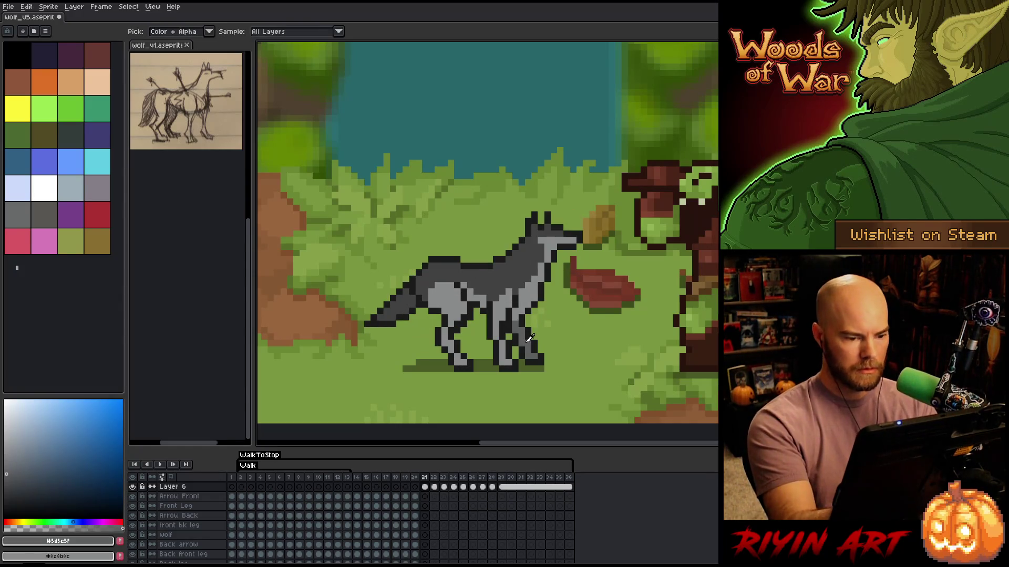
key("Right")
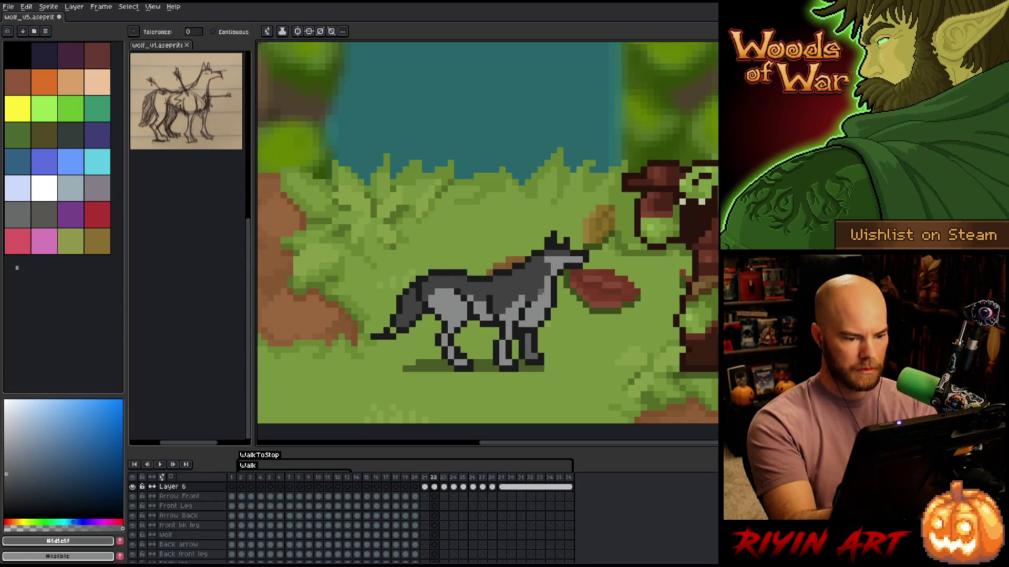
left_click(565, 247, "alt")
key("Right")
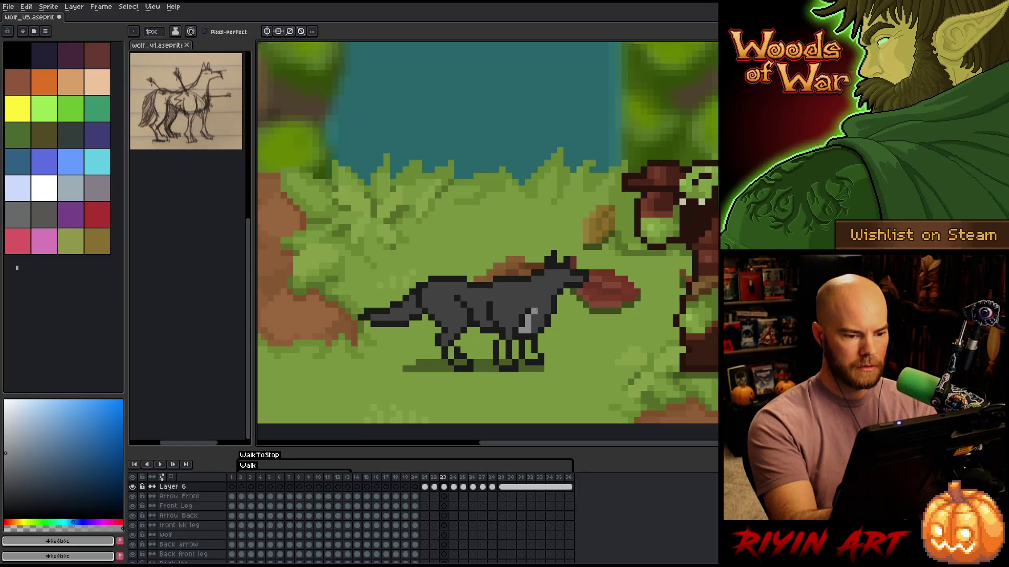
Paint light grey on frame 23's wolf front leg, checking it against frame 22
mouse_move(534, 314)
left_mouse_down()
mouse_move(534, 331)
mouse_move(548, 292)
left_mouse_up()
key("Left")
key("Right")
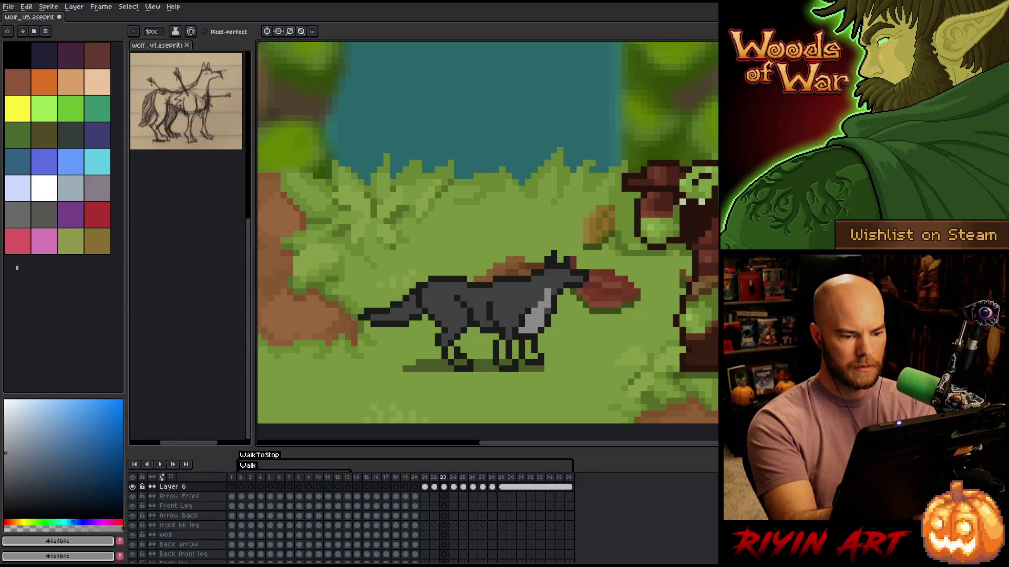
key("Left")
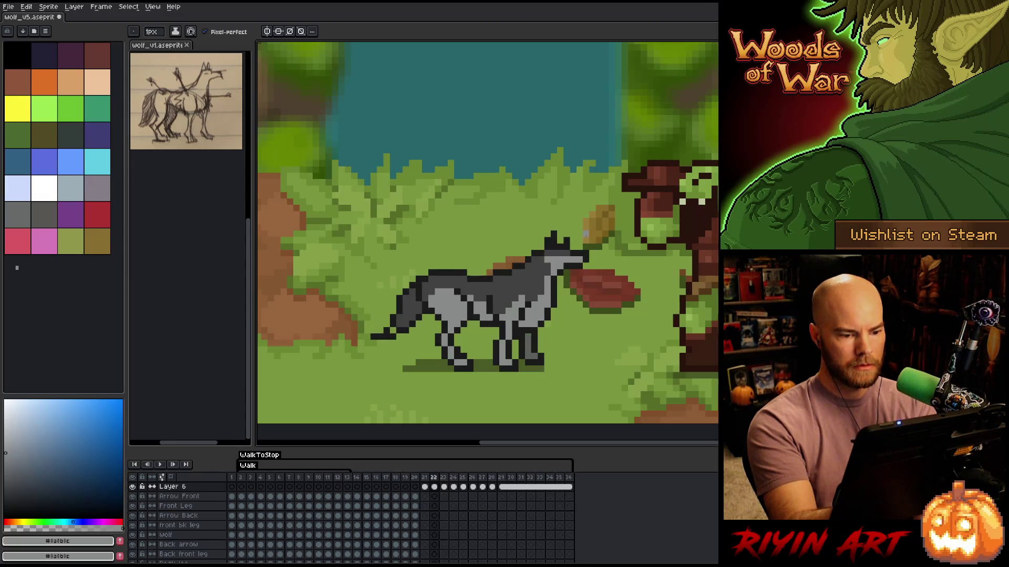
key("Right")
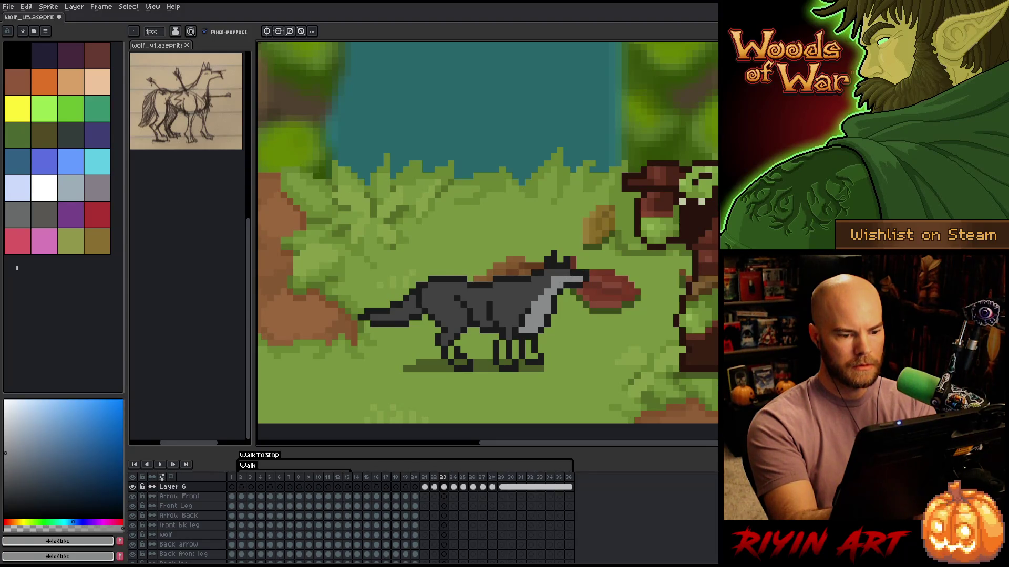
key("Left")
key("Right")
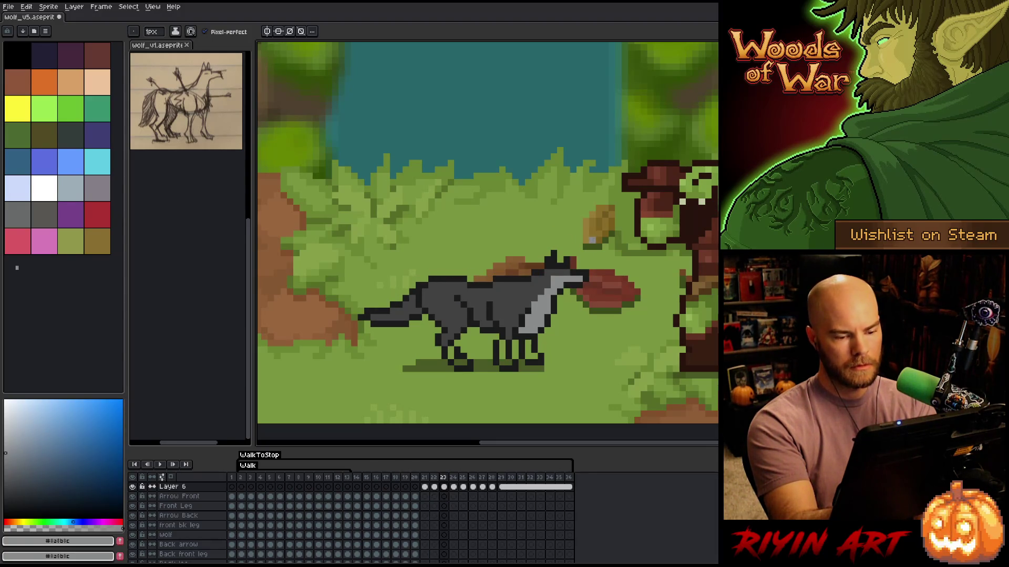
key("Left")
key("Right")
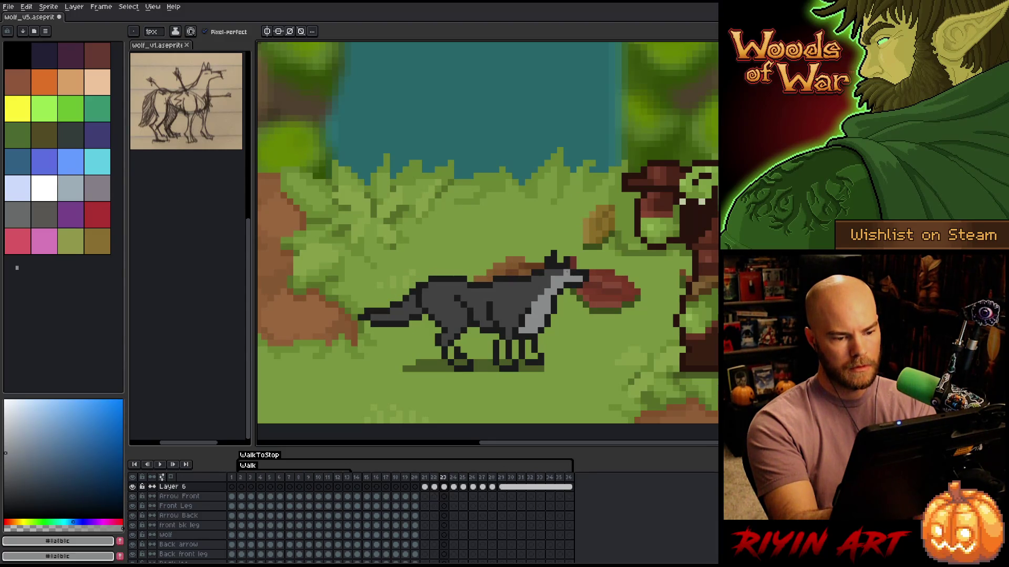
key("Left")
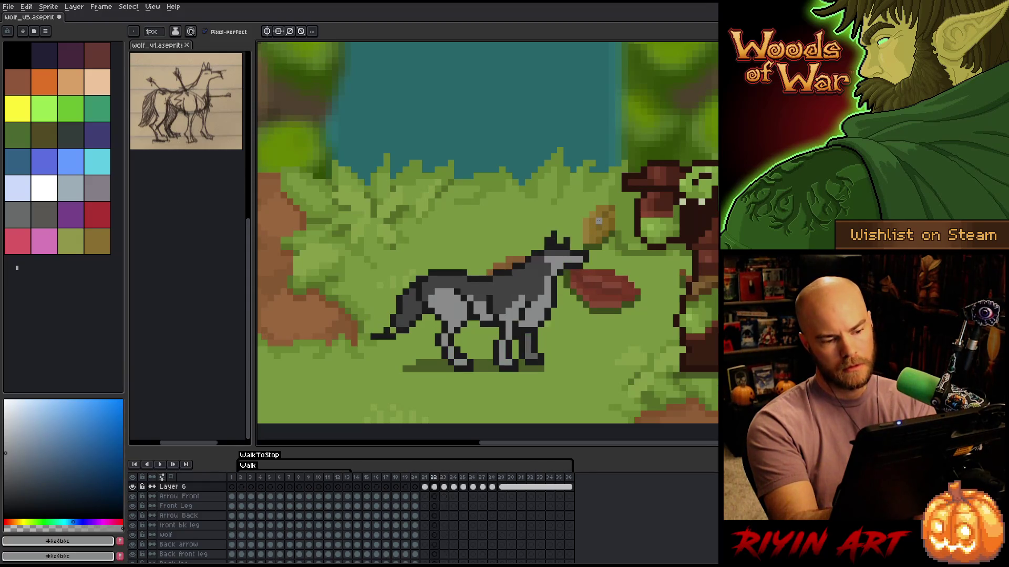
key("Right")
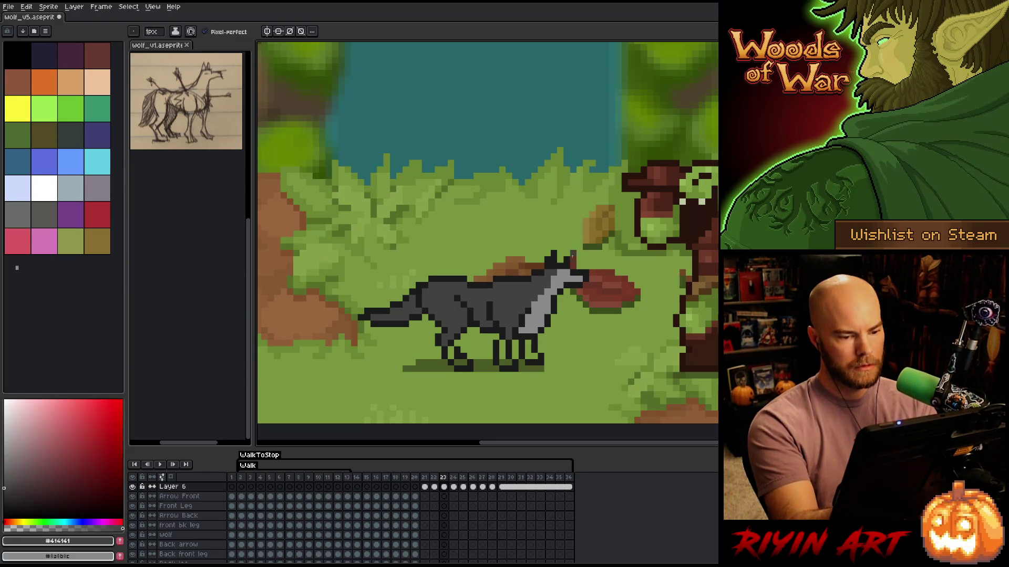
Add light-grey pixels to the wolf's leg, chest and neck
left_click(573, 255, "alt")
left_click(509, 348)
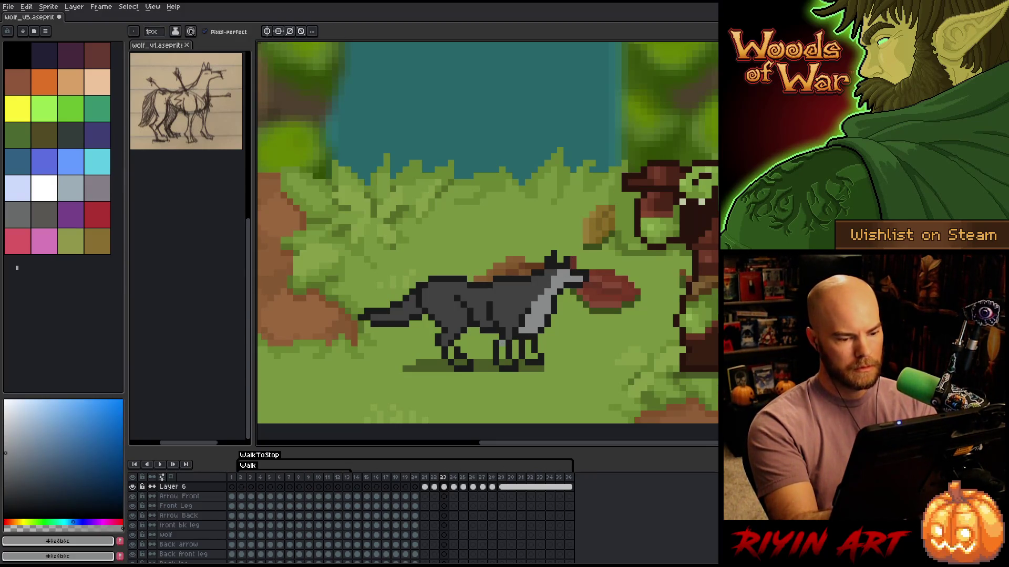
left_click(521, 307)
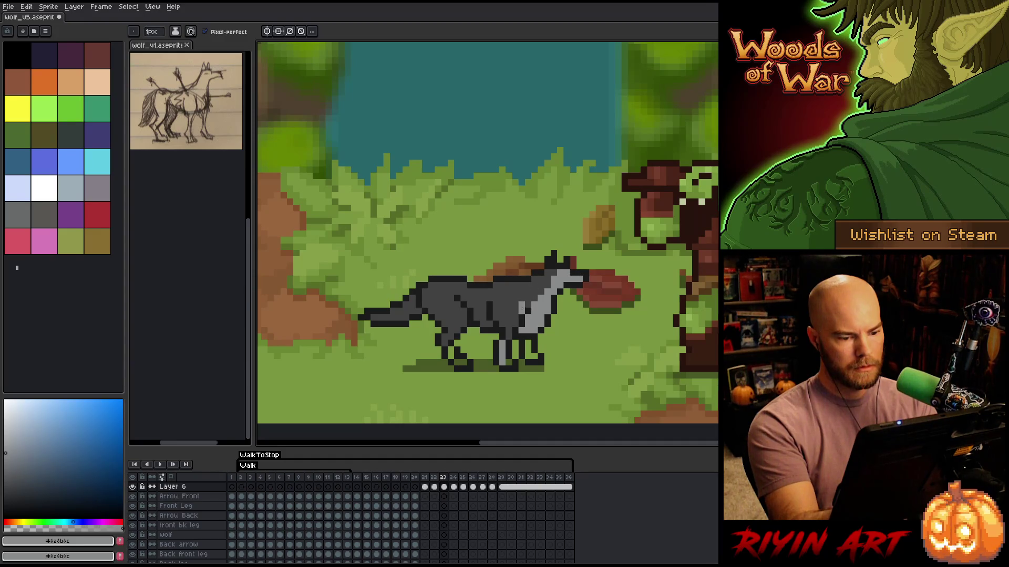
left_click(515, 318)
left_click(515, 310)
left_click(508, 321)
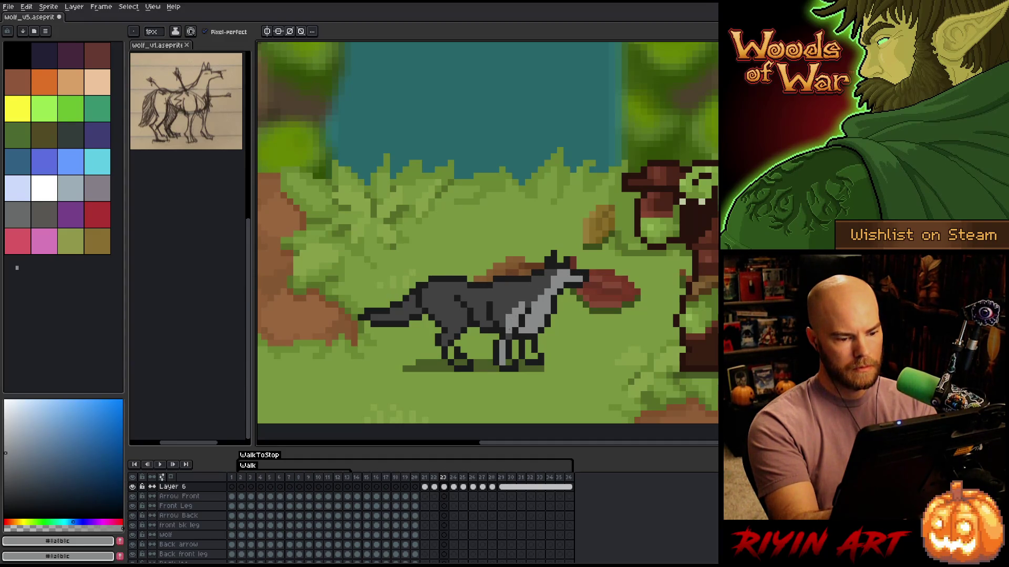
key("Left")
key("Right")
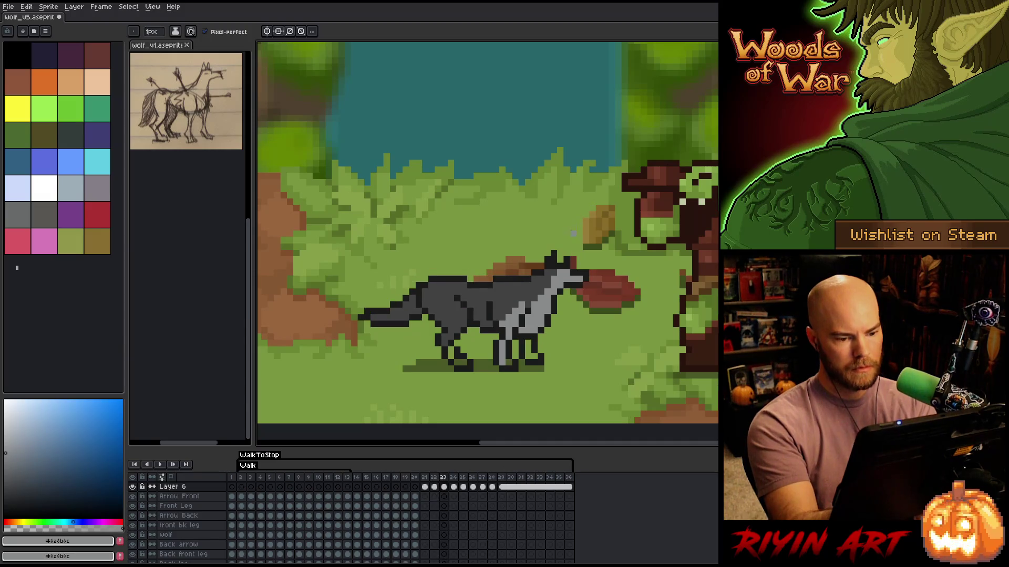
key("Left")
key("Right")
key("Left")
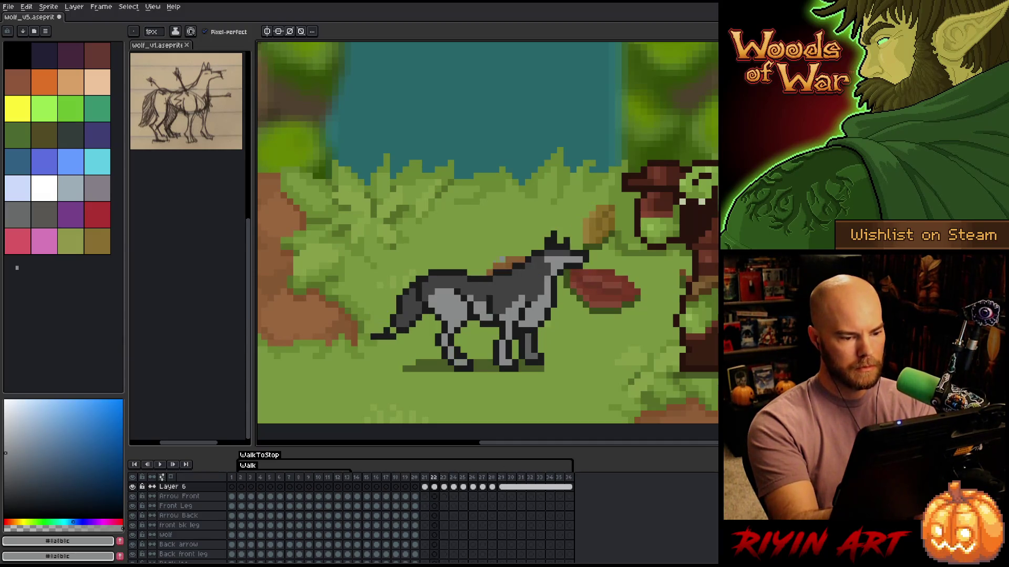
key("Right")
Paint light-grey pixels across the wolf's shoulder and body
left_click(483, 307)
left_click(477, 311)
left_click(473, 302)
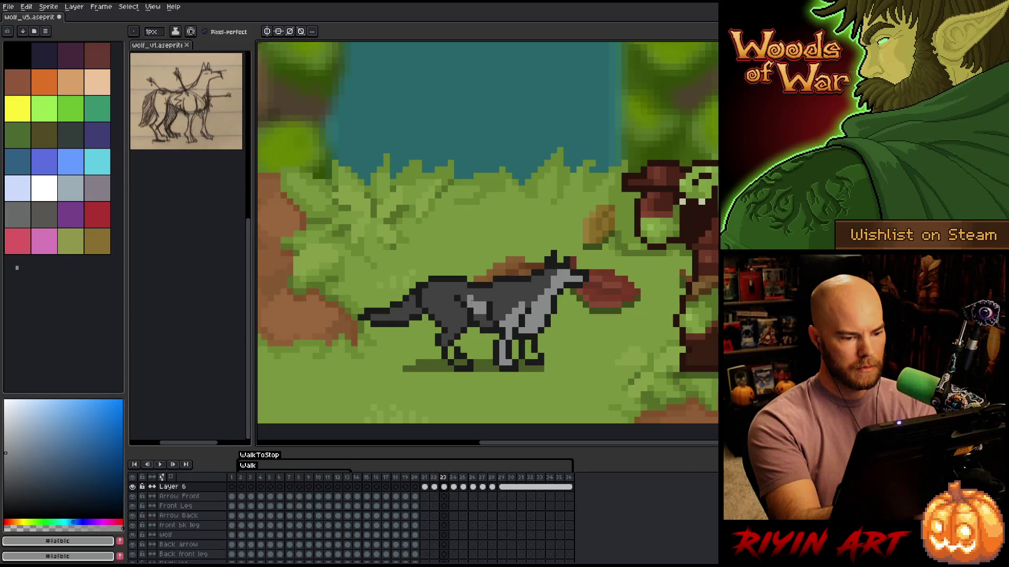
left_click(465, 298)
key("Left")
key("Right")
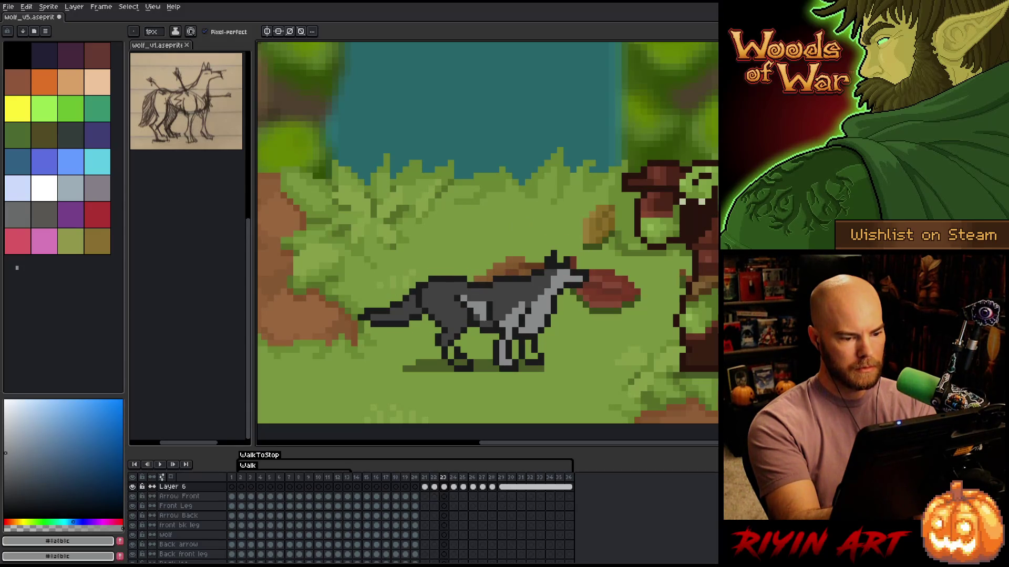
key("Left")
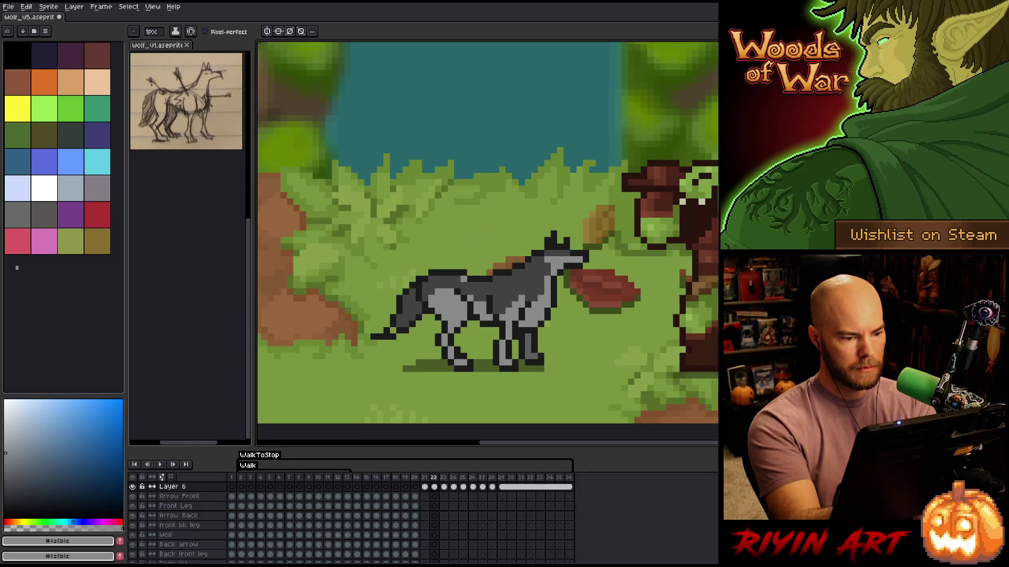
key("Right")
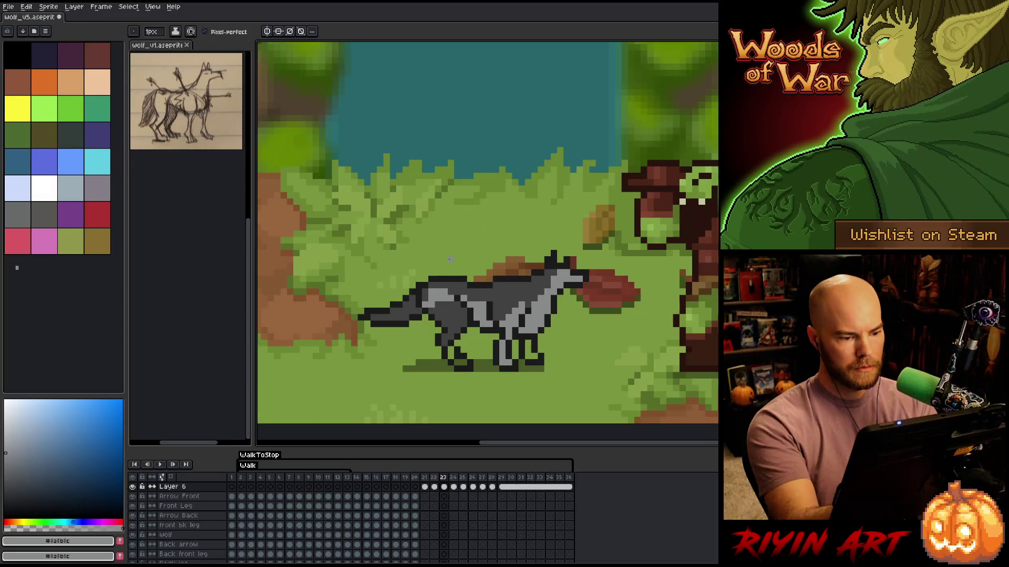
Bucket-fill the wolf's grey body area with the lighter grey
key("g")
left_click(448, 311)
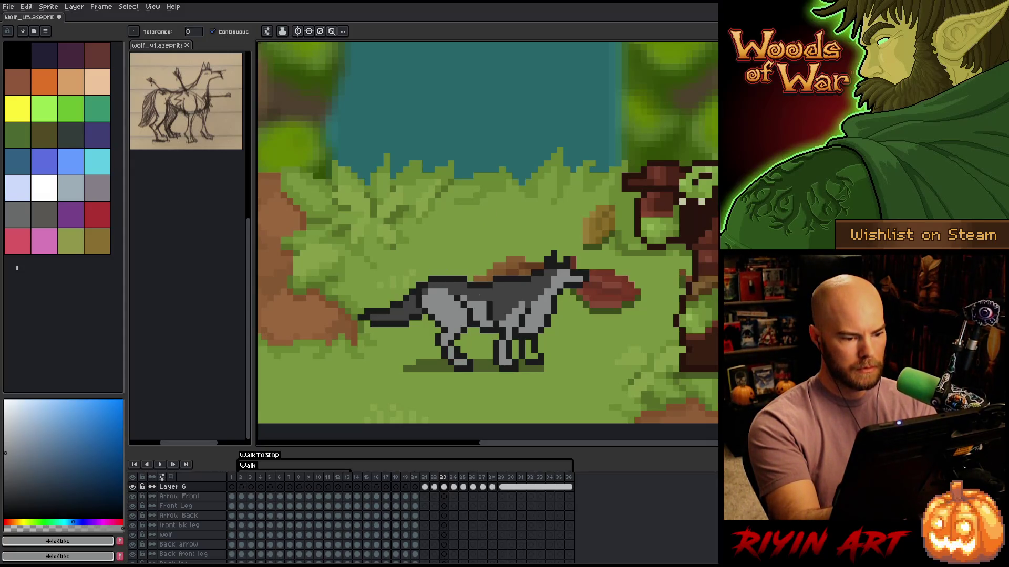
key("Left")
key("Right")
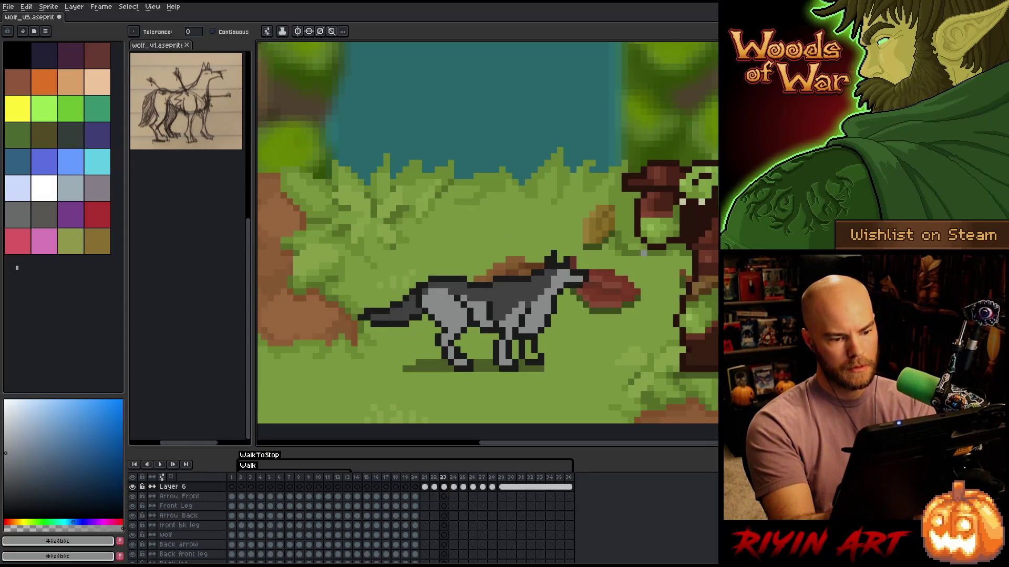
Re-sample the mid and light greys from the wolf with the Pencil active
key("Left")
left_click(553, 297, "alt")
key("Right")
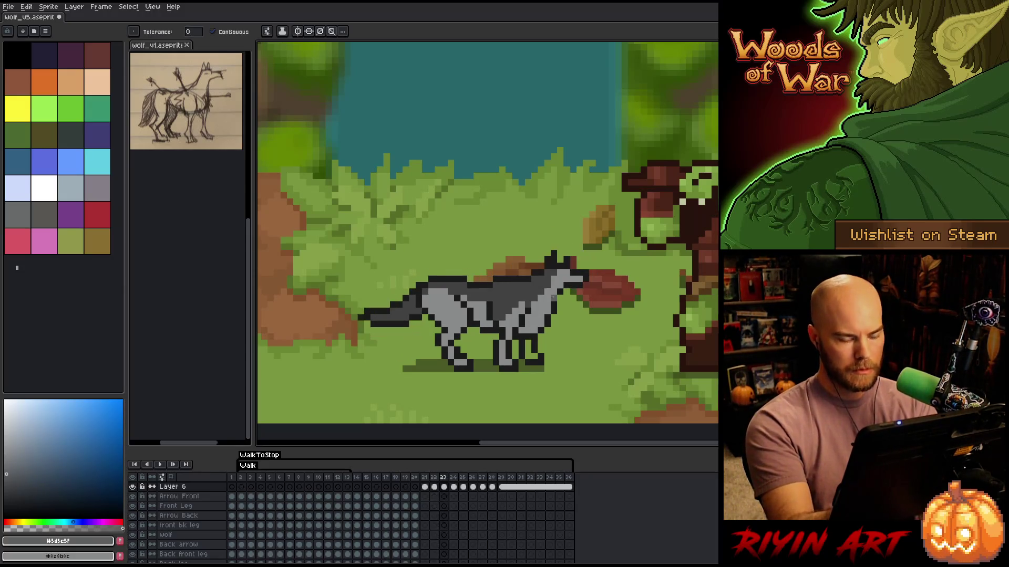
key("b")
left_click(552, 298, "alt")
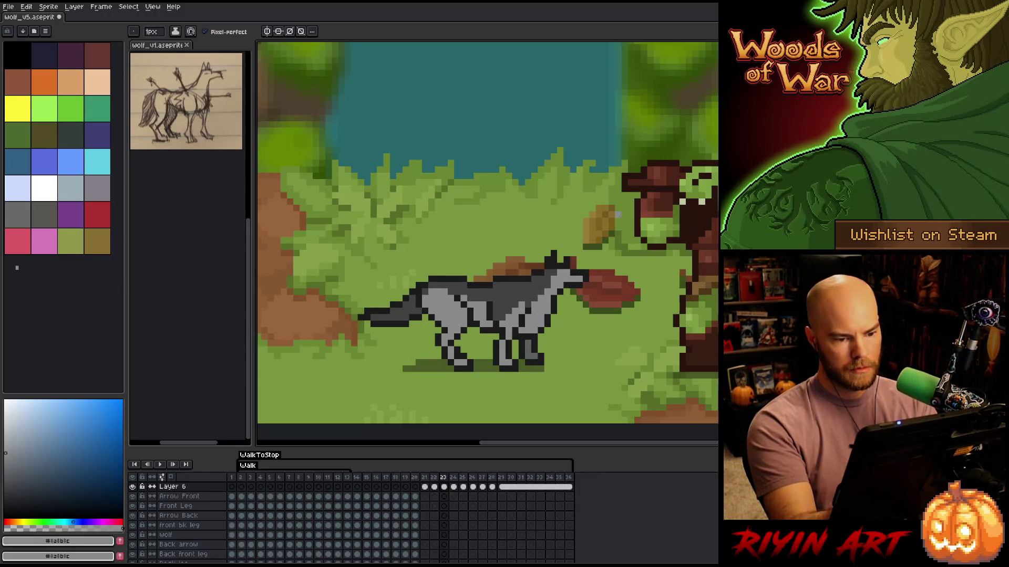
Compare with frame 22, pick dark grey #414141 and light grey #8a8b8c, then advance to frame 24
key("Left")
key("Right")
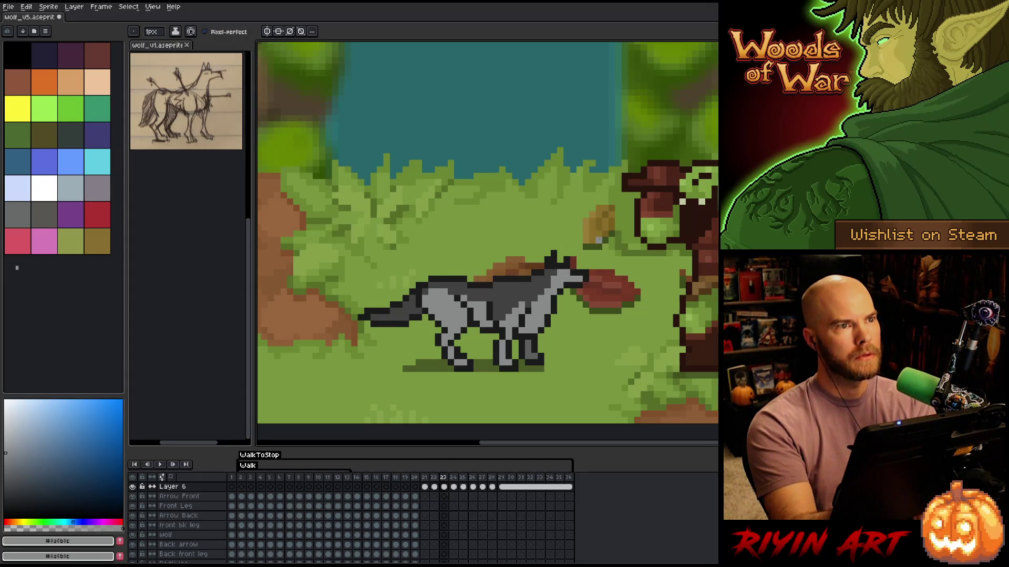
key("Left")
key("Right")
key("Left")
key("Right")
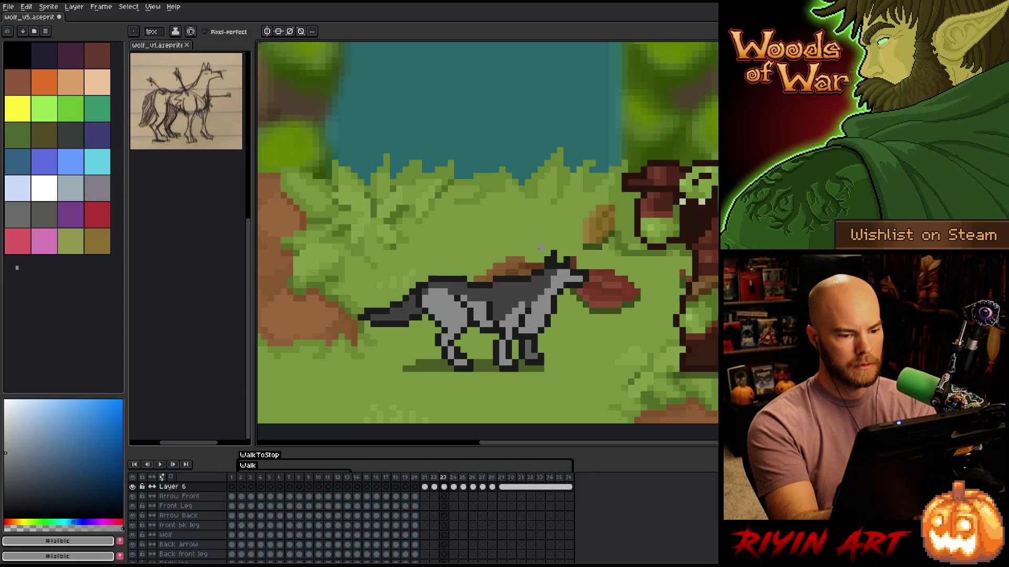
key("Left")
key("Right")
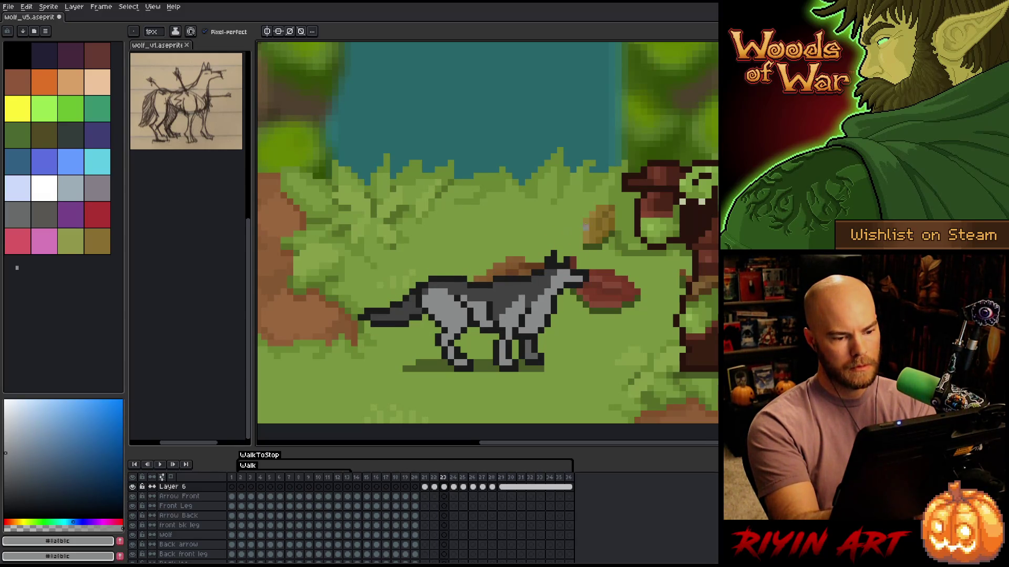
key("Left")
key("Right")
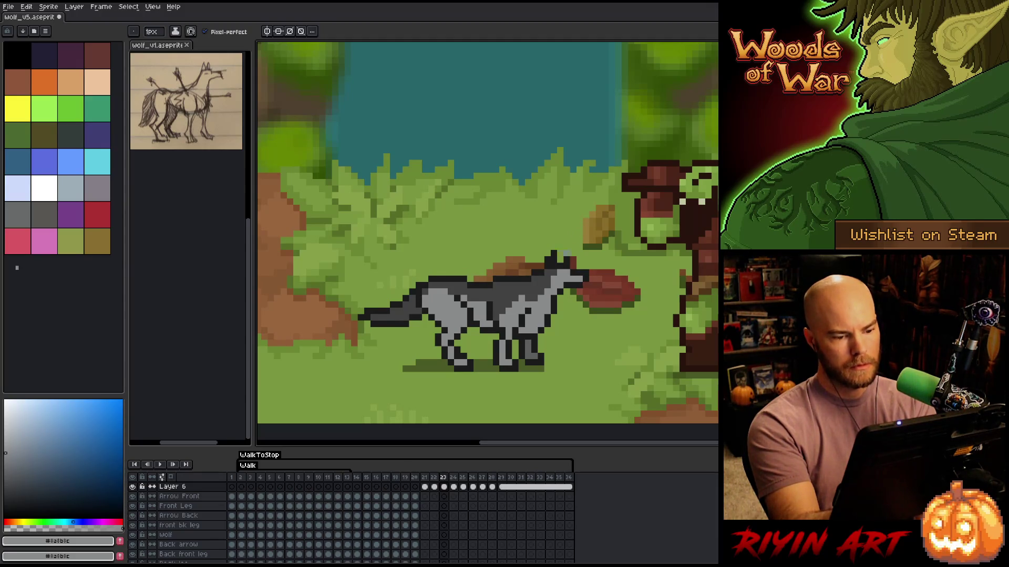
key("Left")
key("Right")
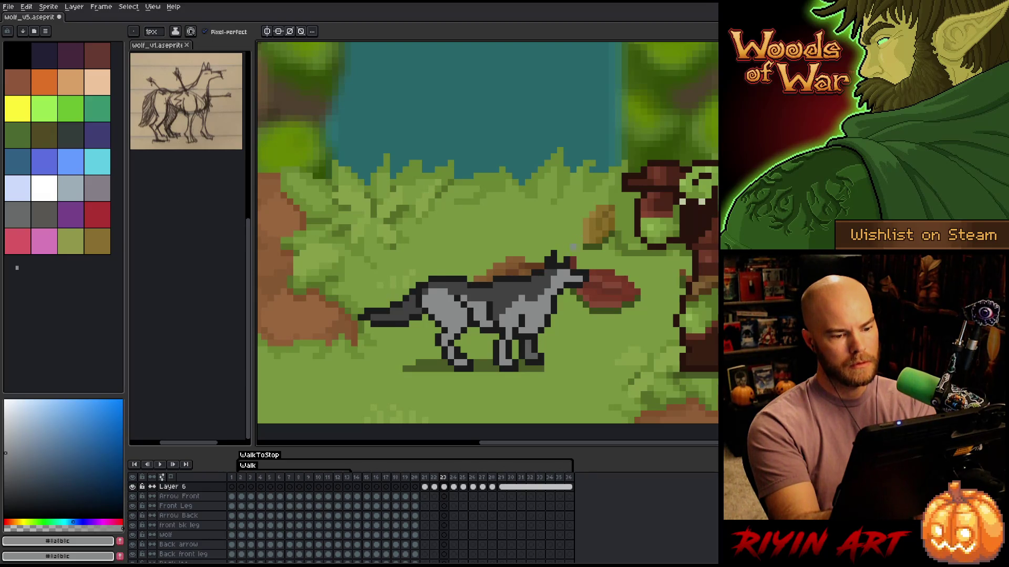
key("Left")
key("Right")
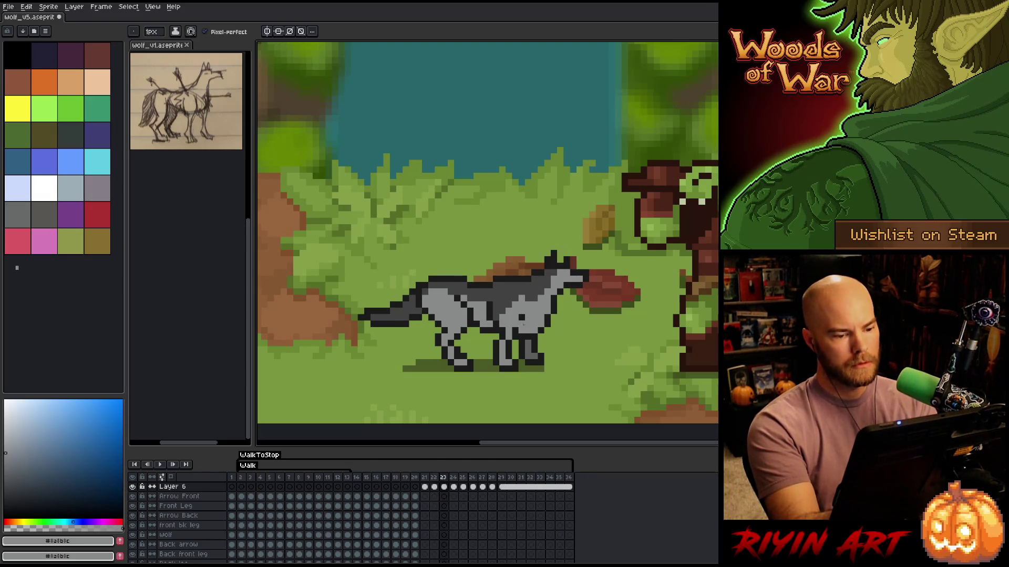
left_click(542, 272, "alt")
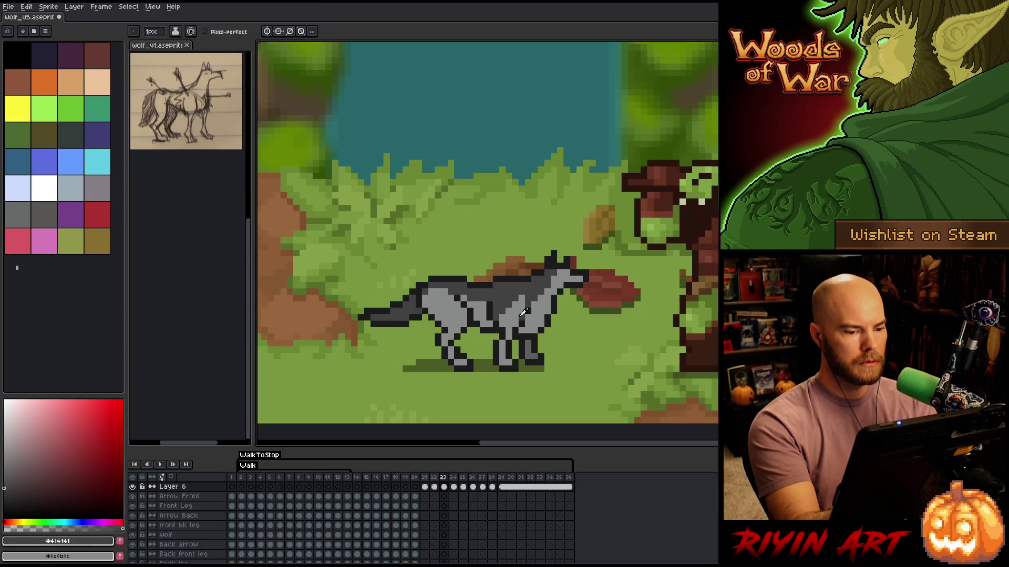
left_click(523, 312, "alt")
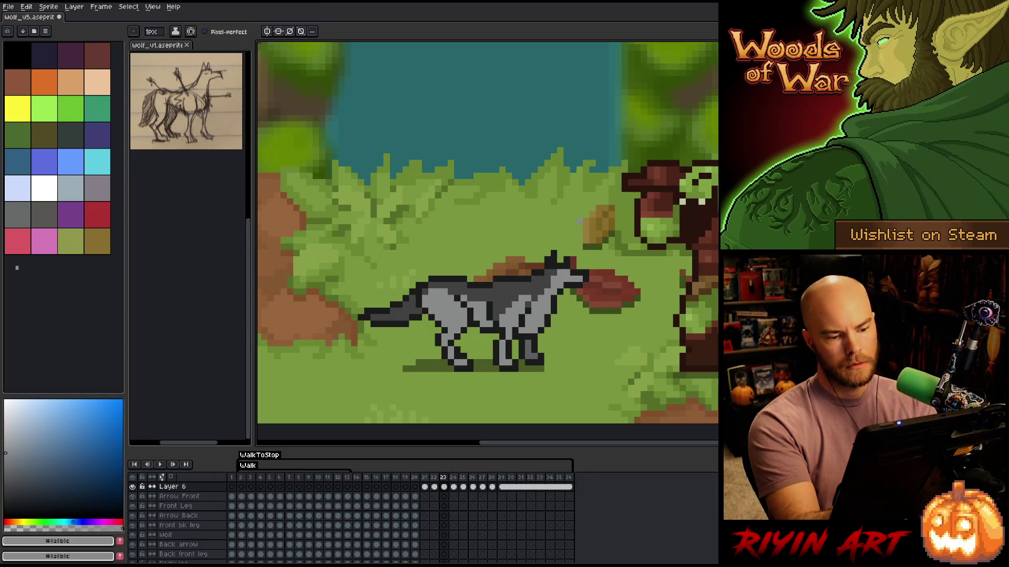
key("Left")
key("Right")
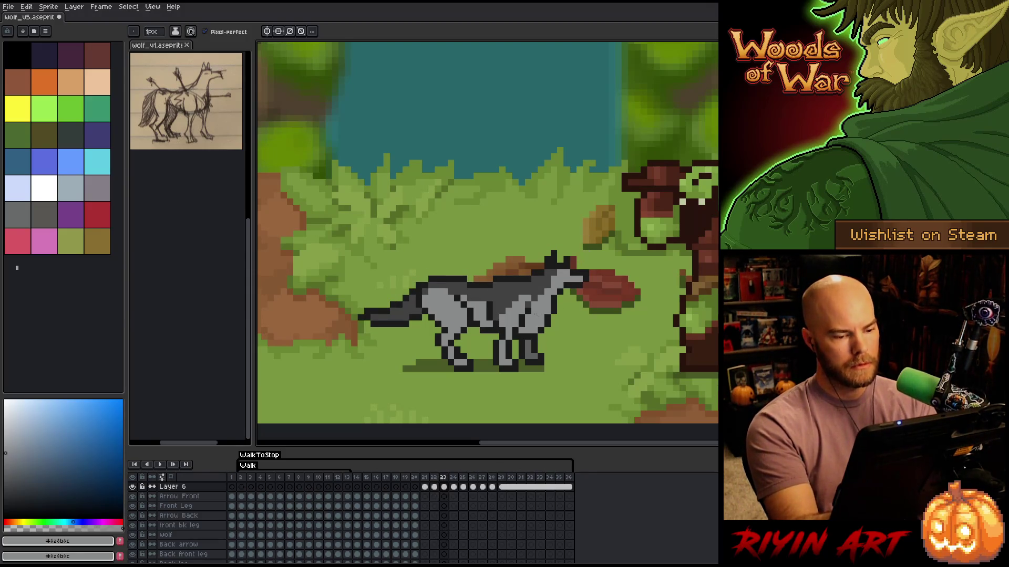
key("Right")
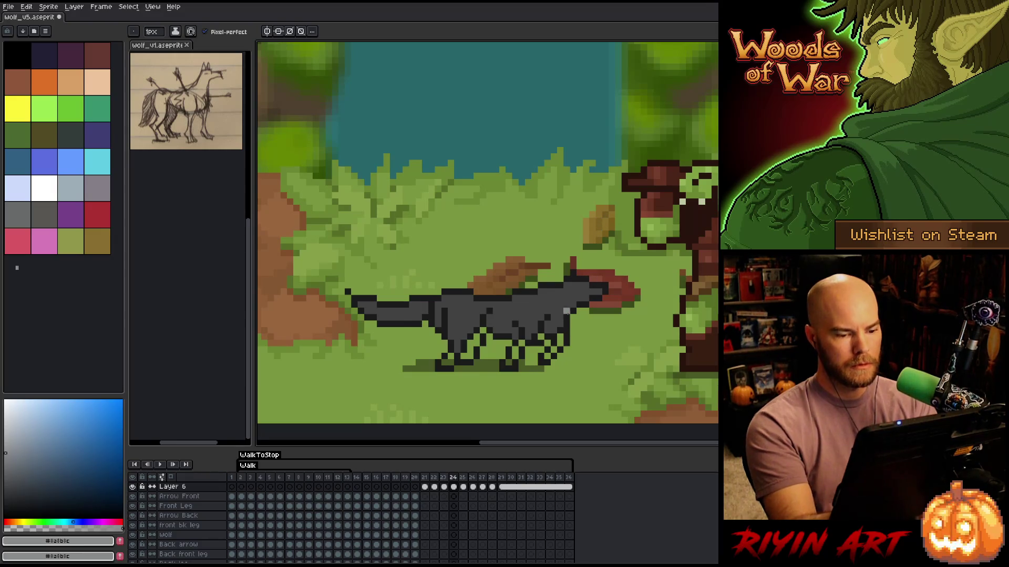
Pencil light-grey highlights on frame 24's wolf chest, extending up toward the neck
left_click(550, 330)
left_click(552, 324)
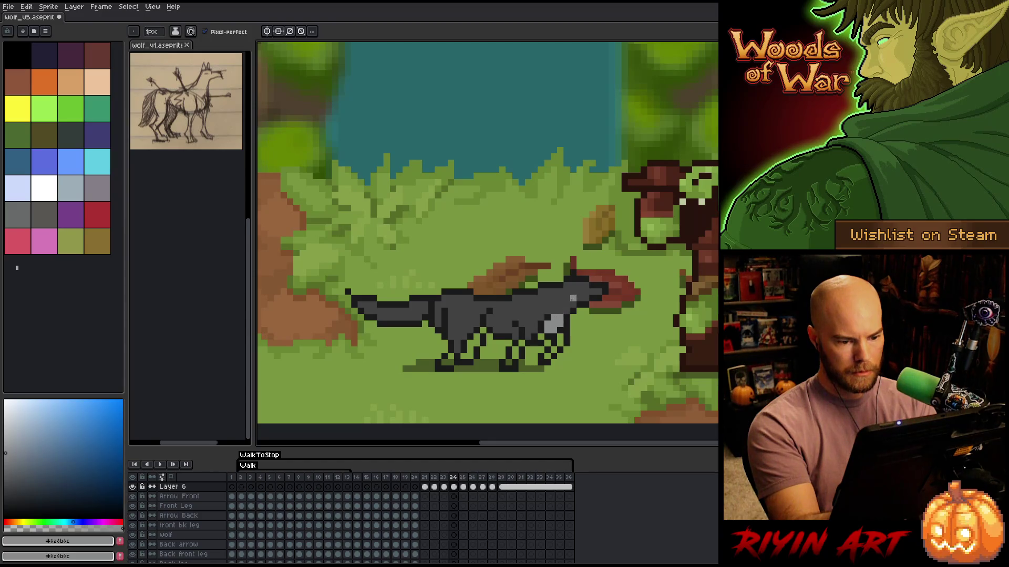
left_click(567, 311)
left_click(560, 311)
left_click(573, 305)
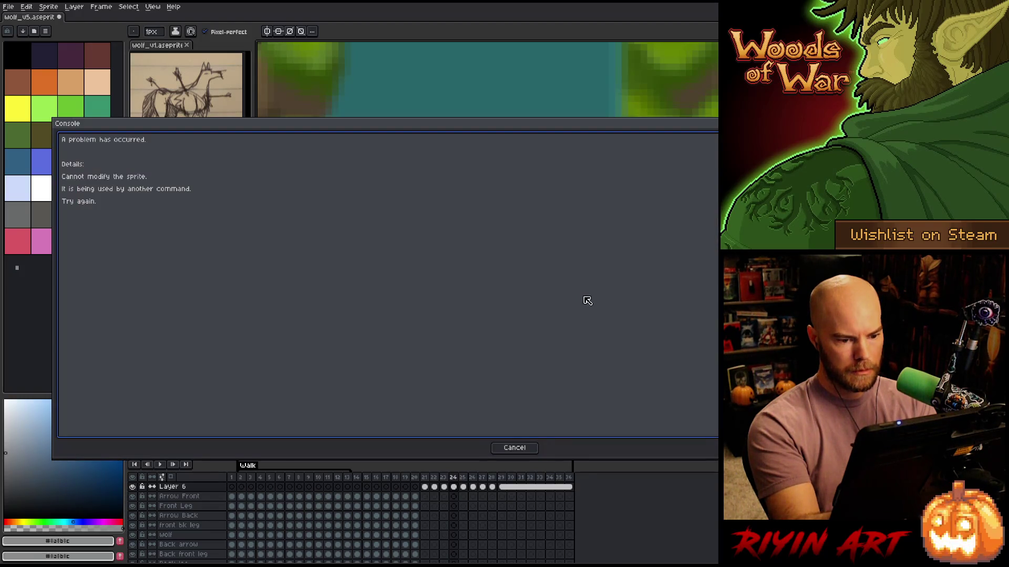
Dismiss the Console error, add another chest pixel, and save the sprite
left_click(520, 444)
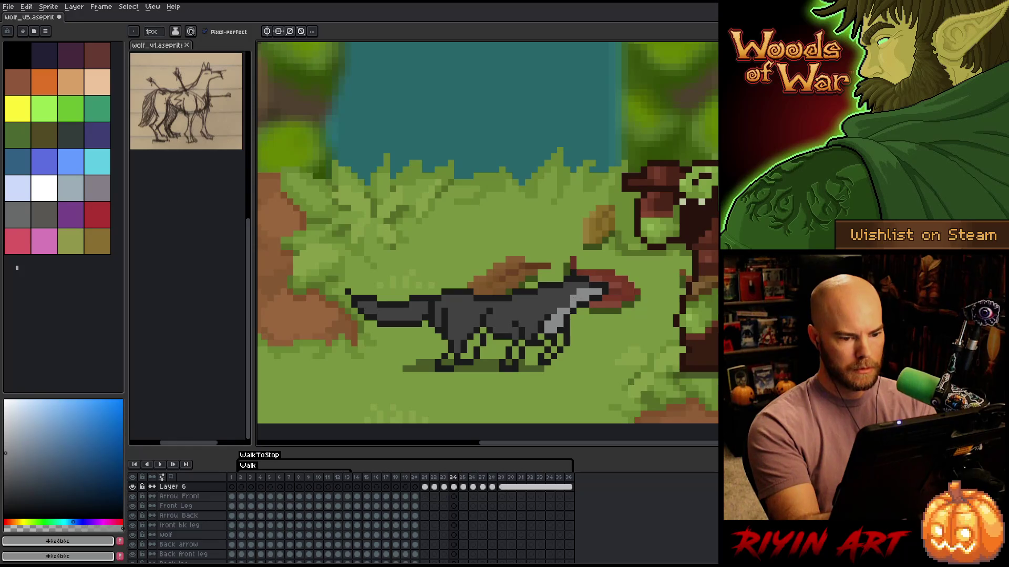
left_click(574, 297)
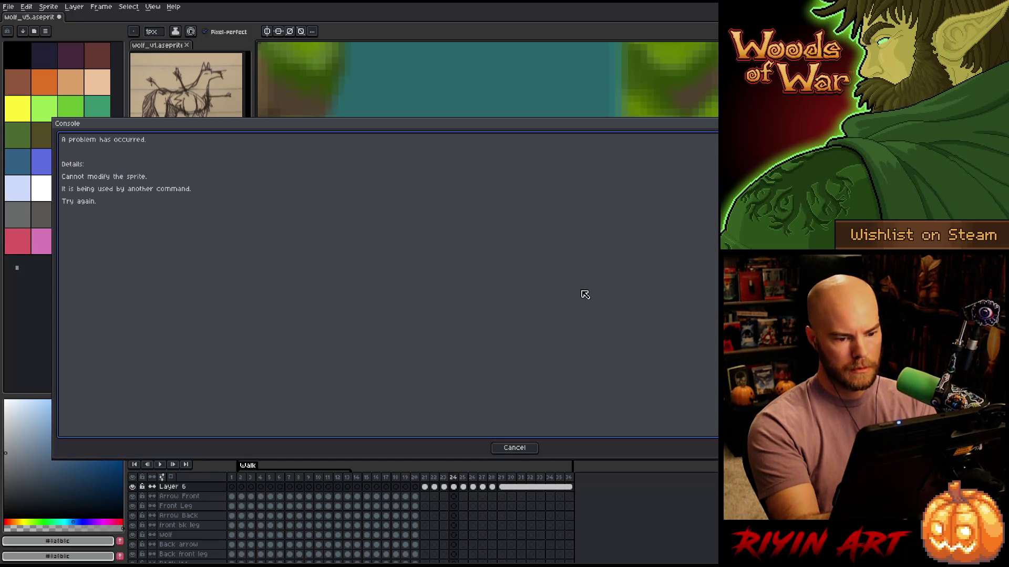
left_click(525, 447)
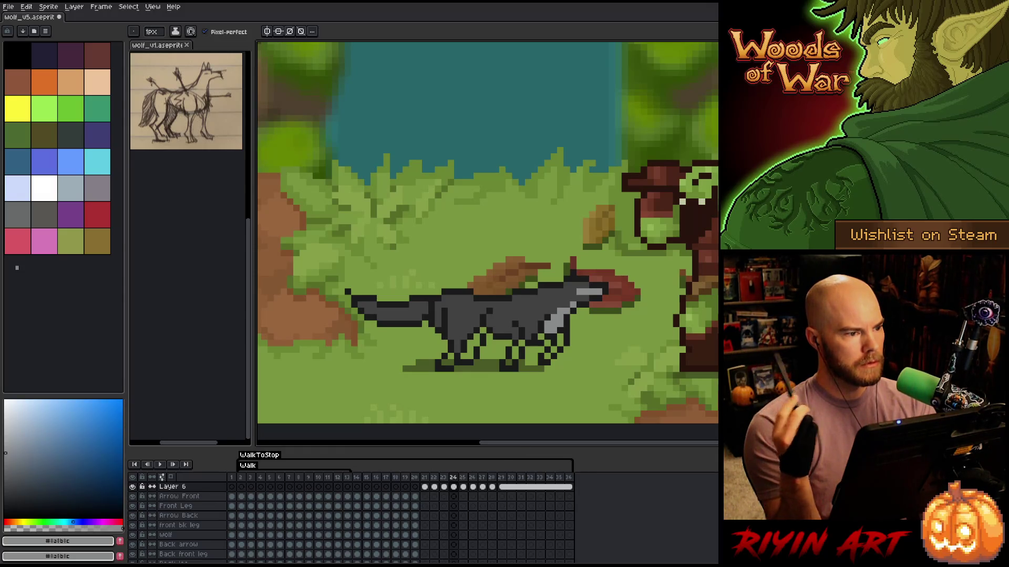
key("ctrl+s")
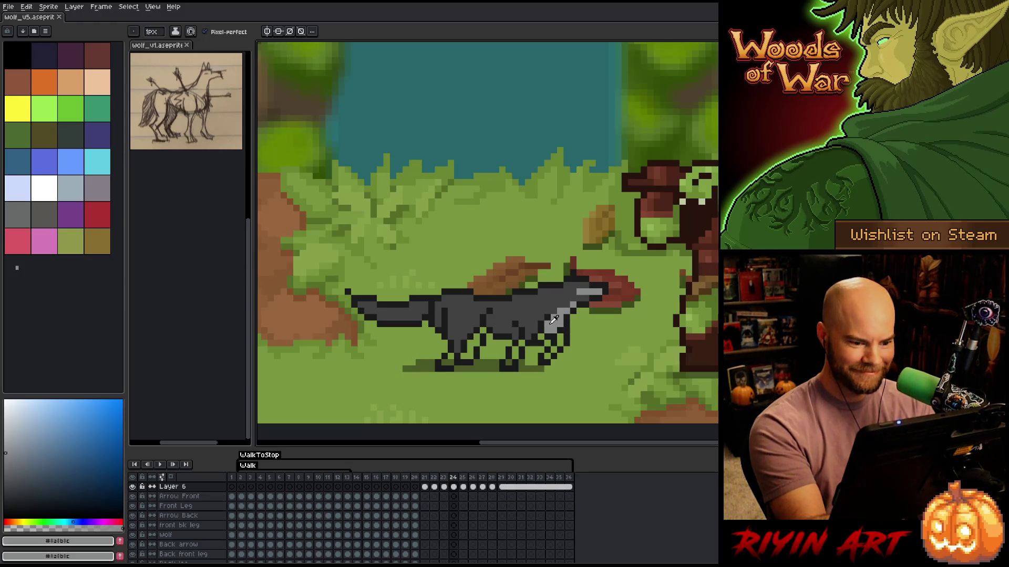
Paint a light-grey stroke along the wolf's neck and chest, sampling greys from the wolf
left_click_drag(551, 323, 570, 310)
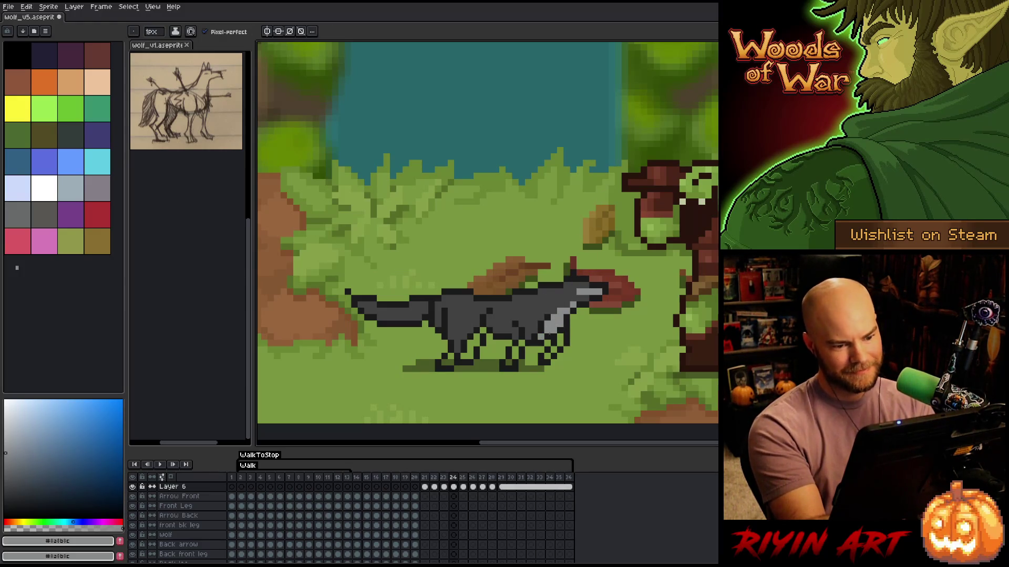
left_click(546, 328, "alt")
left_click(555, 321, "alt")
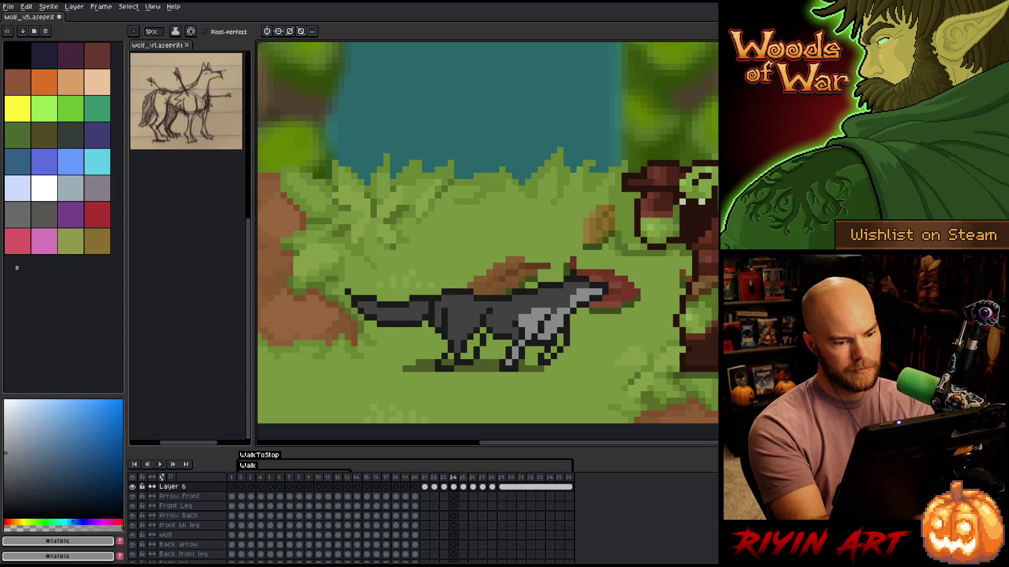
Compare against frame 23, sample body, head and outline greys, and paint light grey on the body
key("comma")
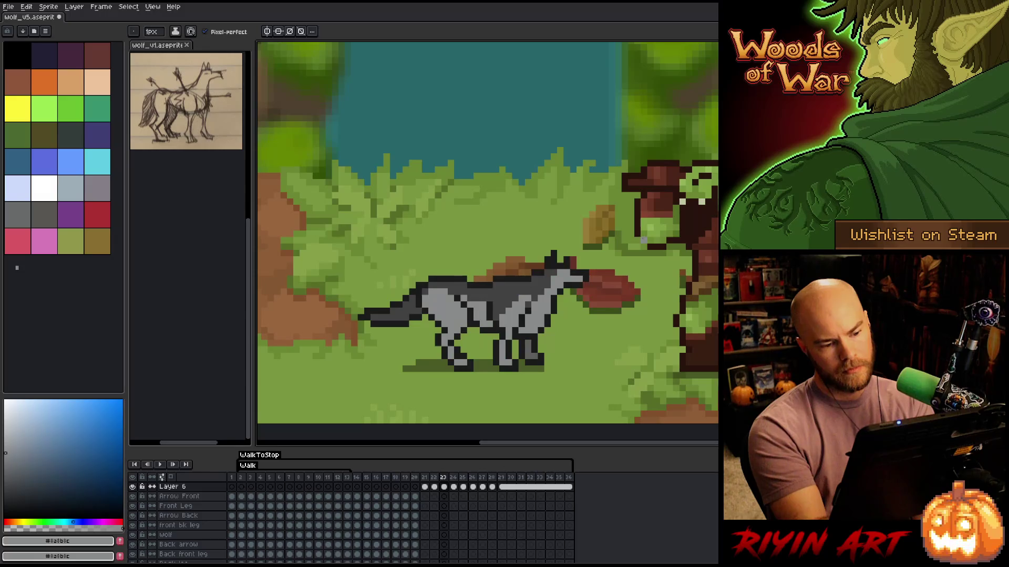
left_click(574, 285, "alt")
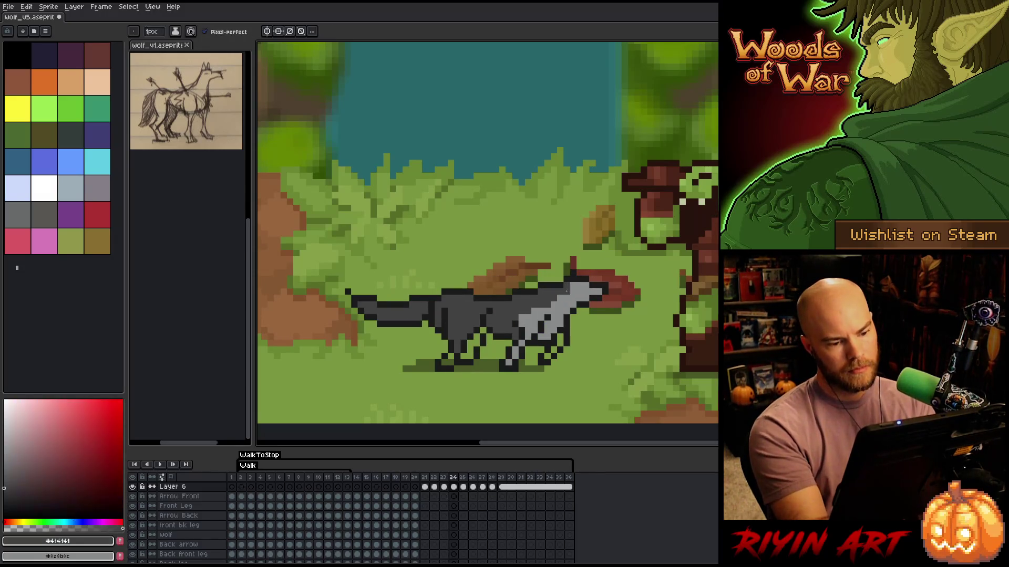
left_click(585, 286, "alt")
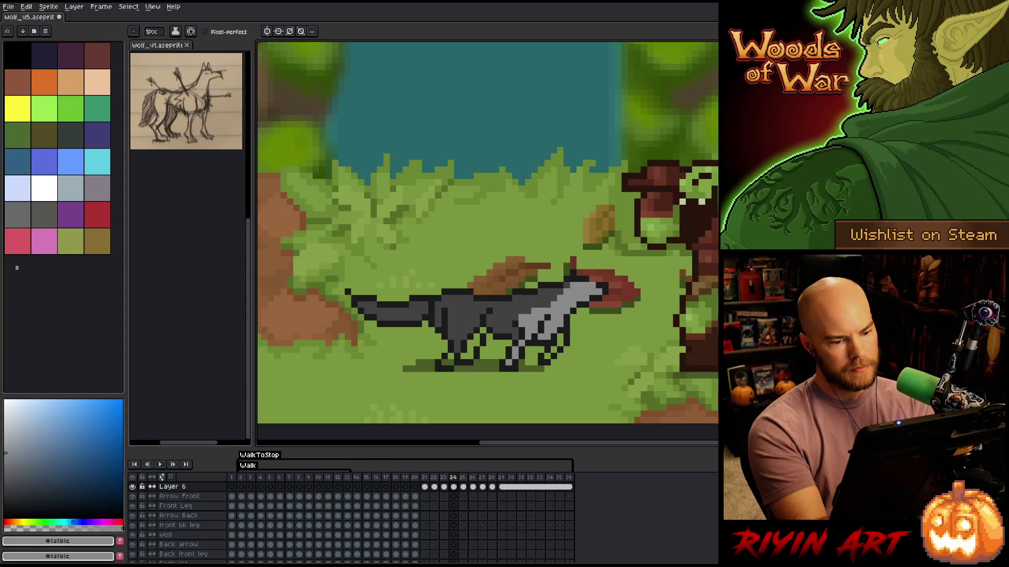
left_click(609, 281, "alt")
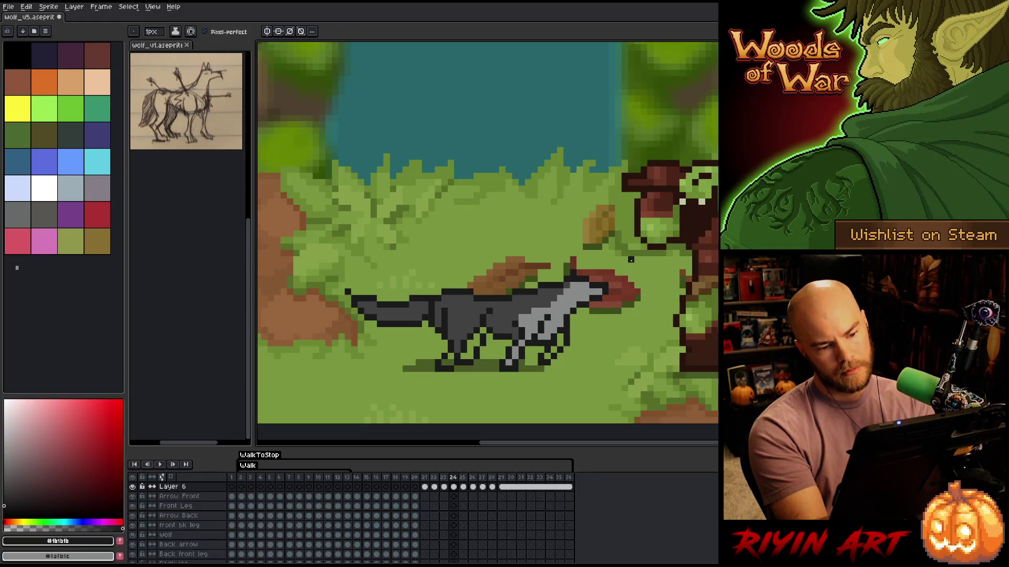
left_click(618, 272, "alt")
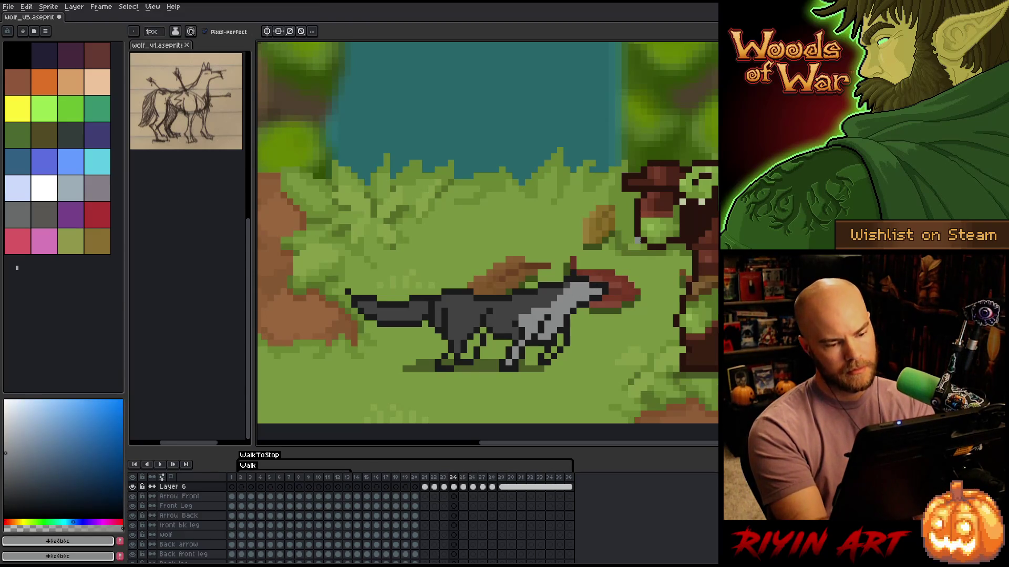
key("comma")
key("period")
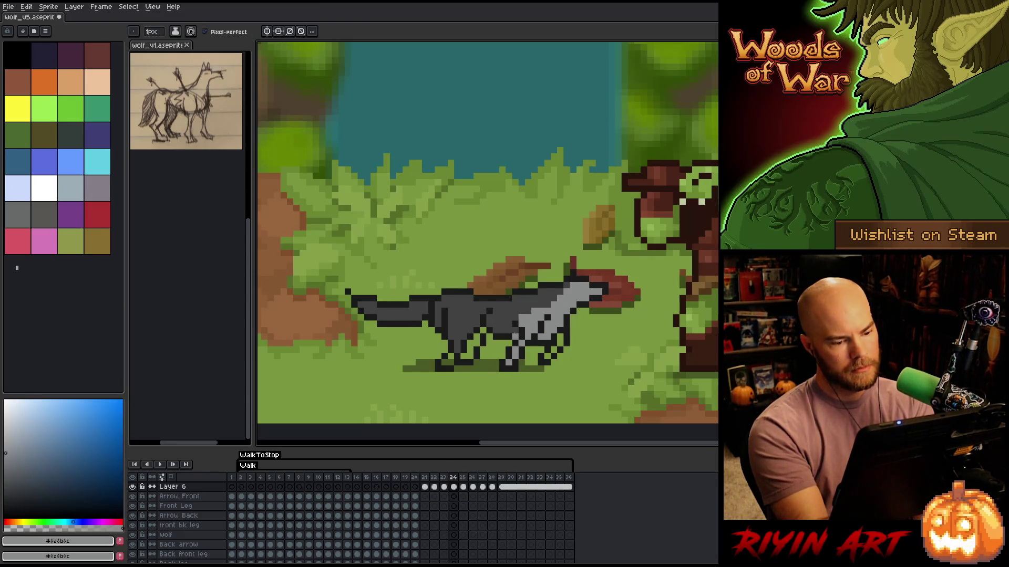
key("comma")
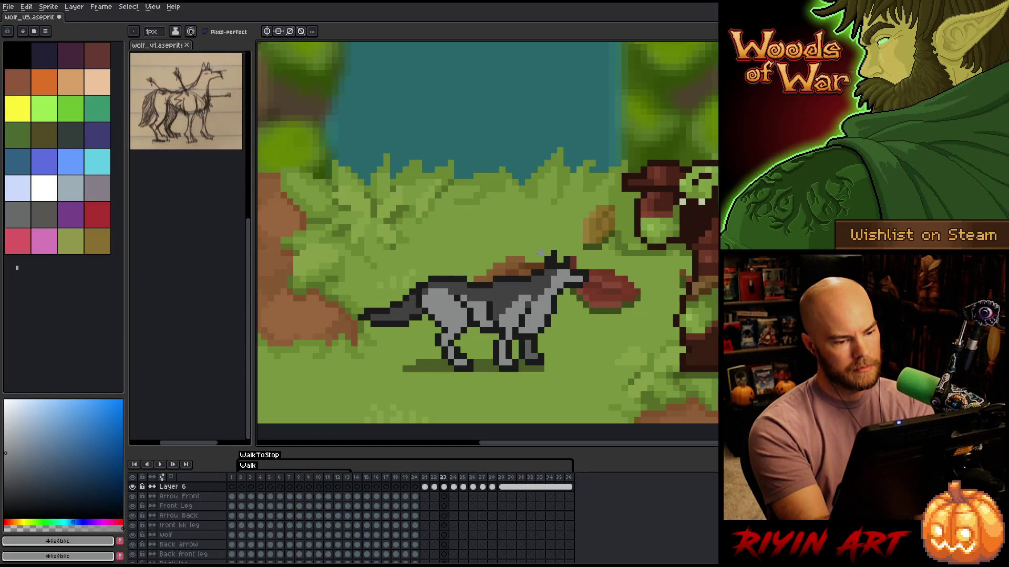
key("period")
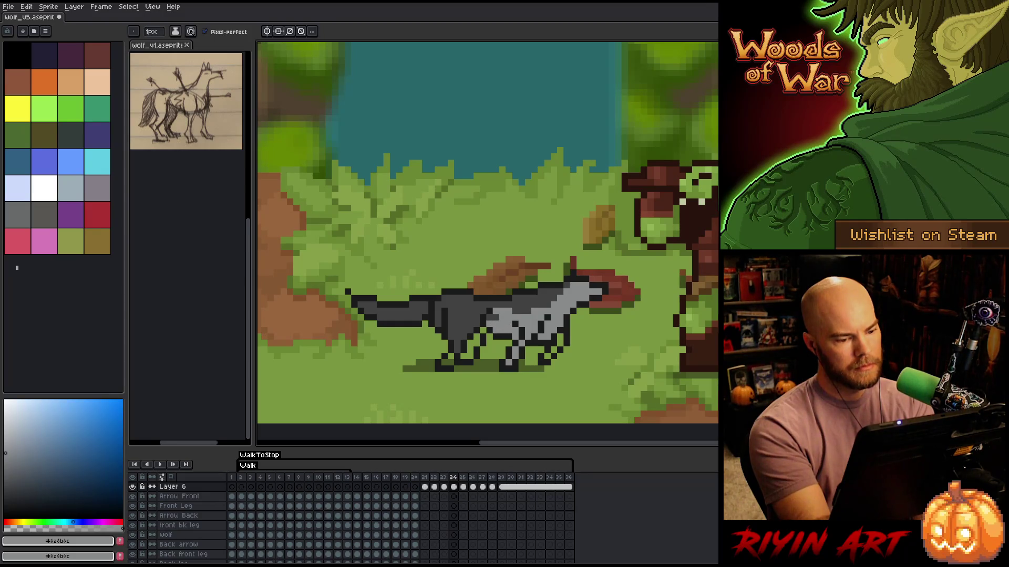
left_click(482, 310)
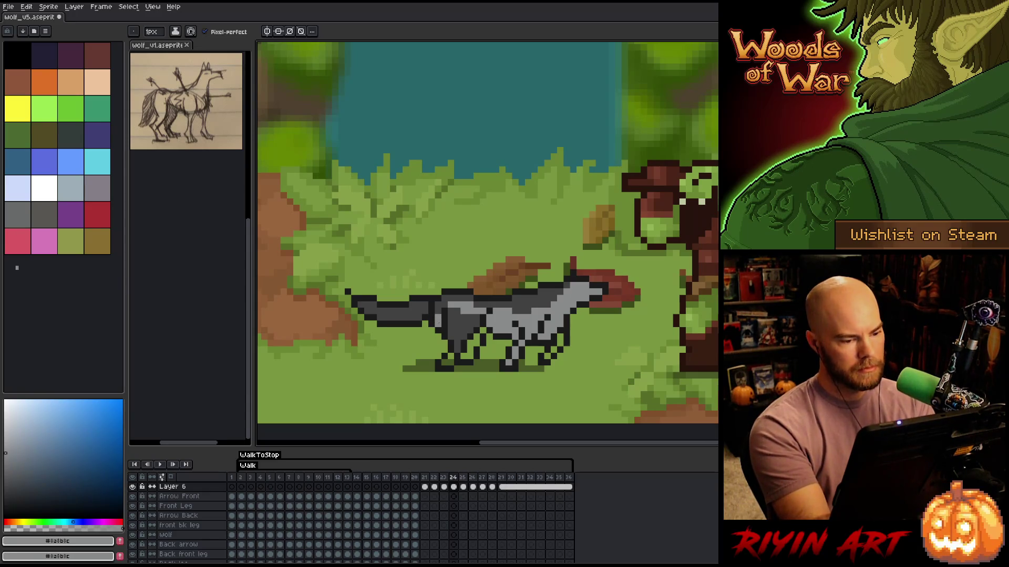
Bucket-fill the wolf's dark haunch with light grey, checking against frame 23
key("g")
left_click(462, 315)
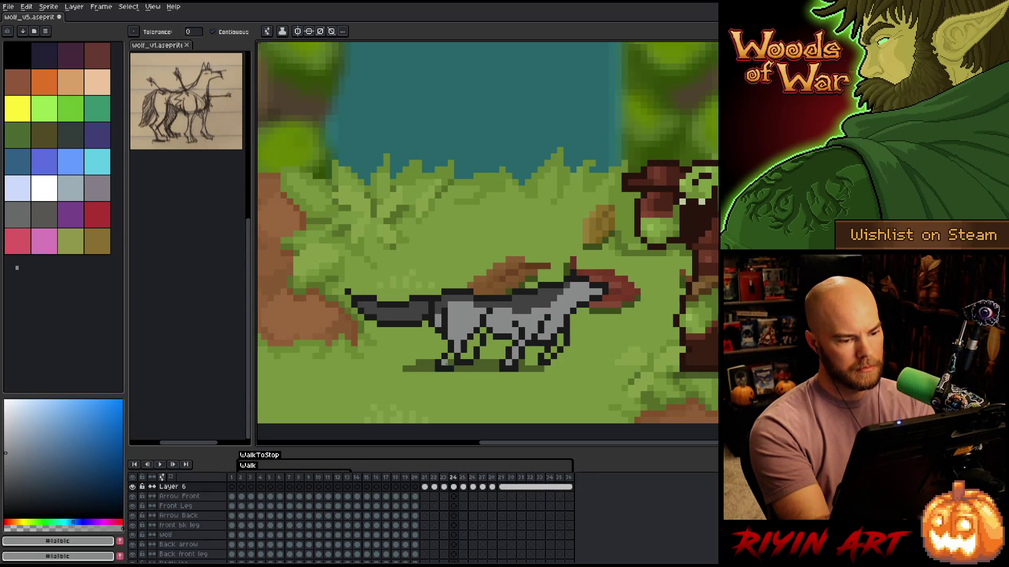
key("Left")
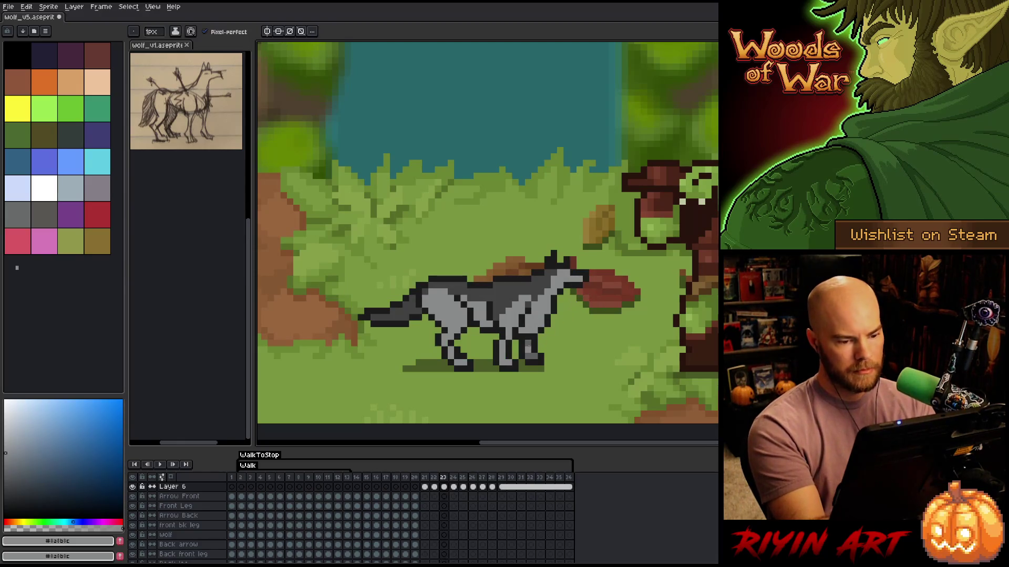
left_click(531, 343, "alt")
key("Right")
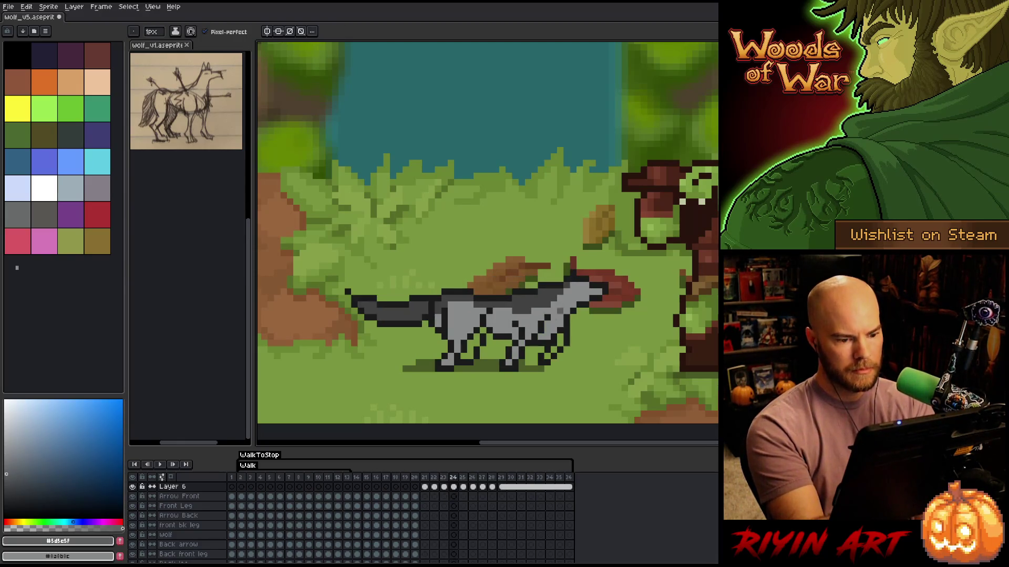
Pick the wolf's light grey, return to the Pencil, and advance to frame 25
key("g")
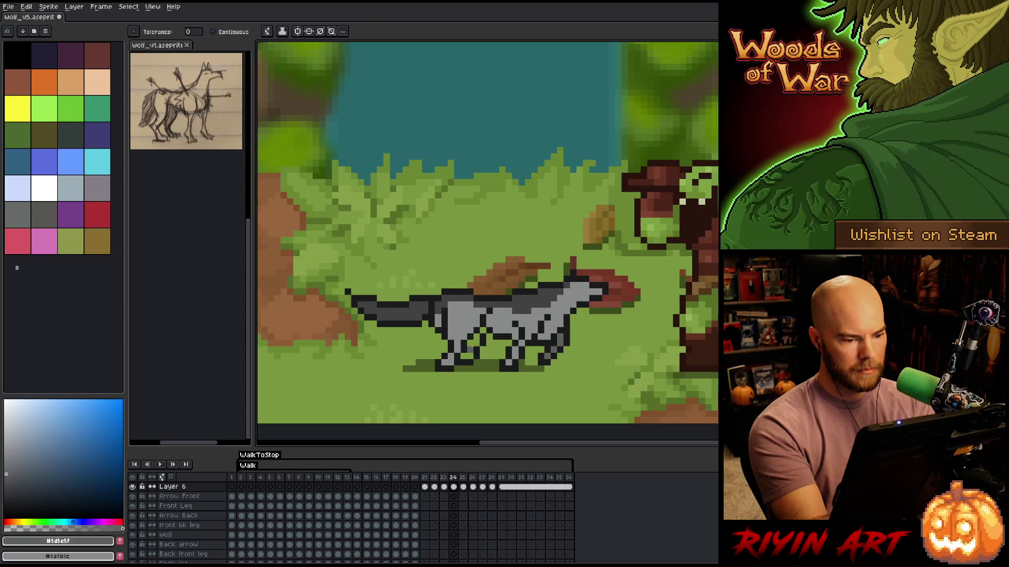
left_click(573, 297, "alt")
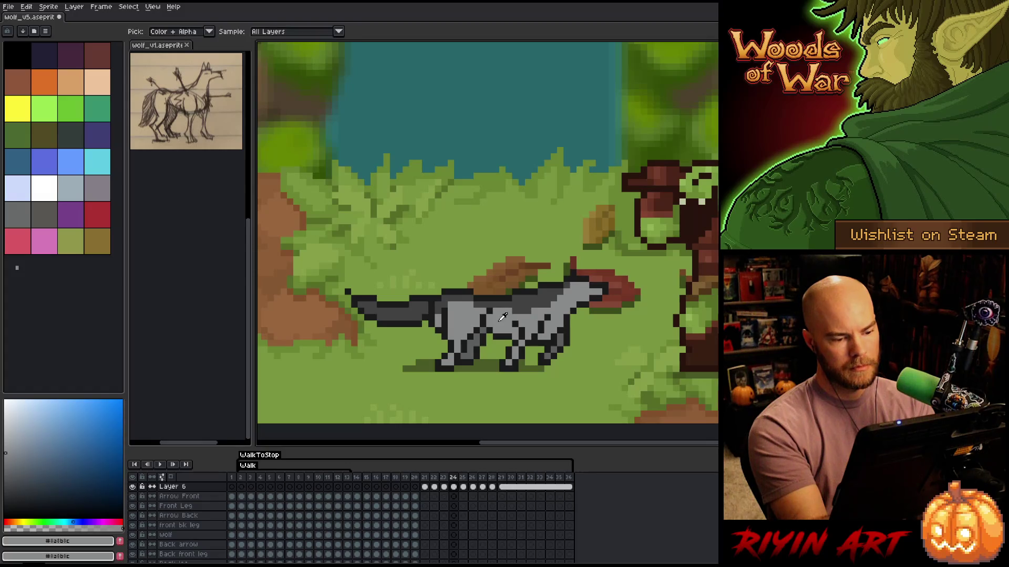
key("b")
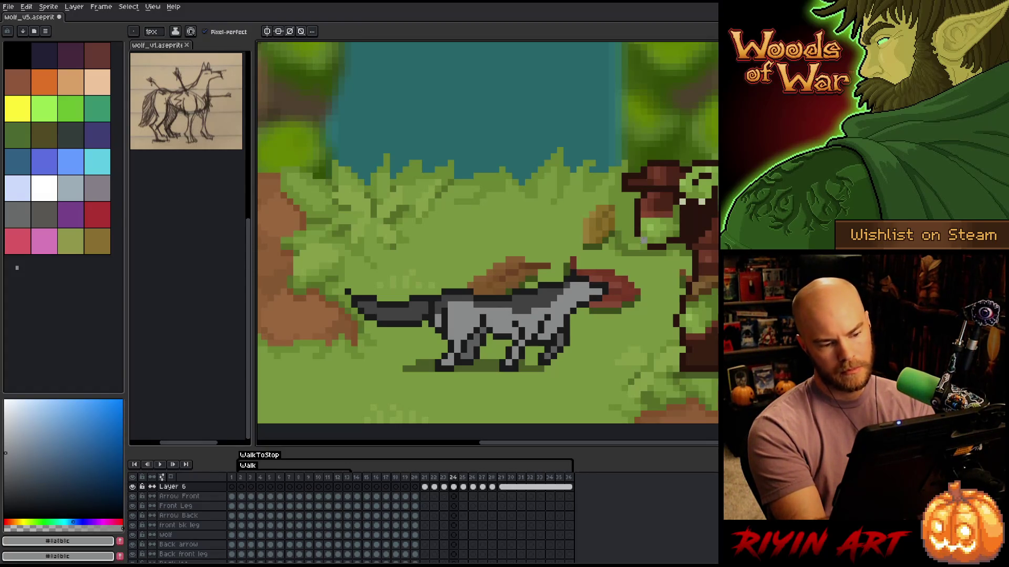
key("Right")
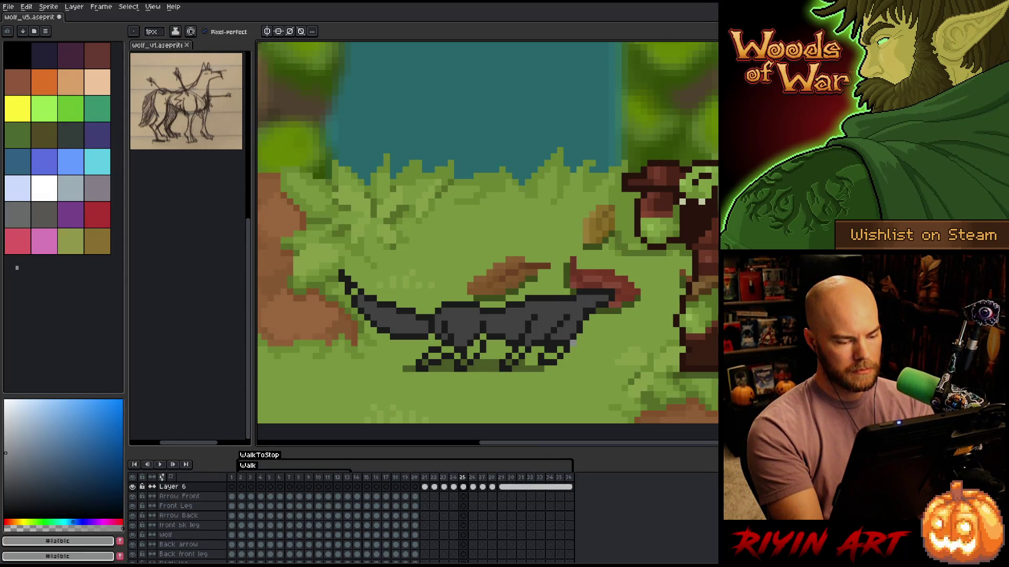
Add Layer 7 and paint light-grey shading on frame 25's wolf body
key("shift+n")
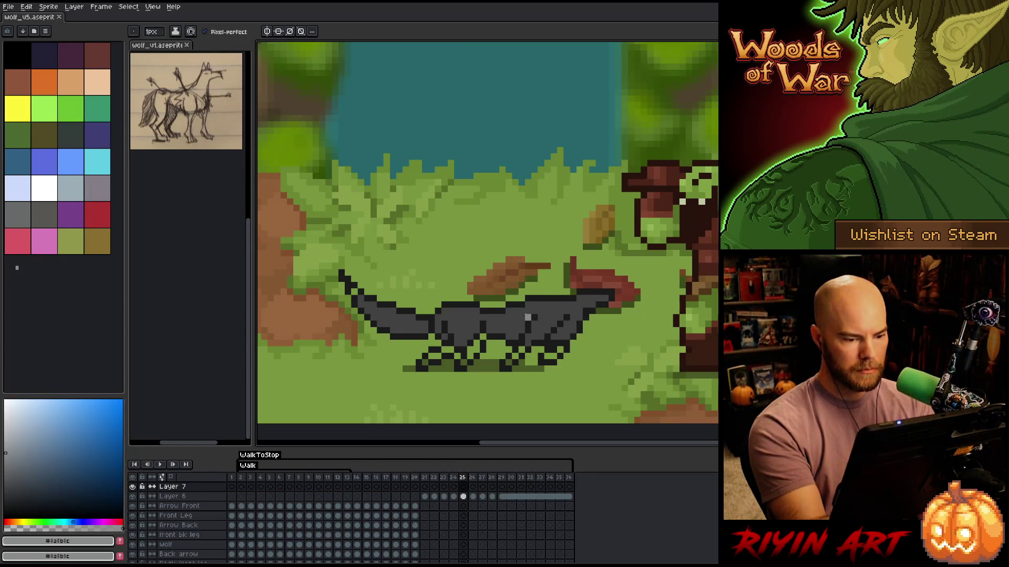
mouse_move(521, 317)
left_mouse_down()
mouse_move(494, 324)
mouse_move(521, 330)
left_mouse_up()
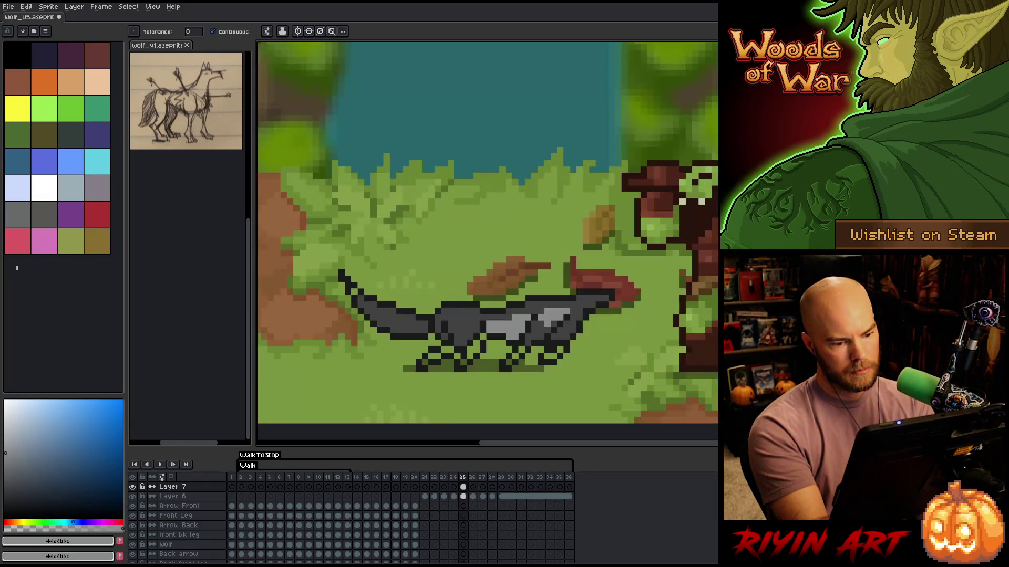
left_click_drag(533, 322, 536, 334)
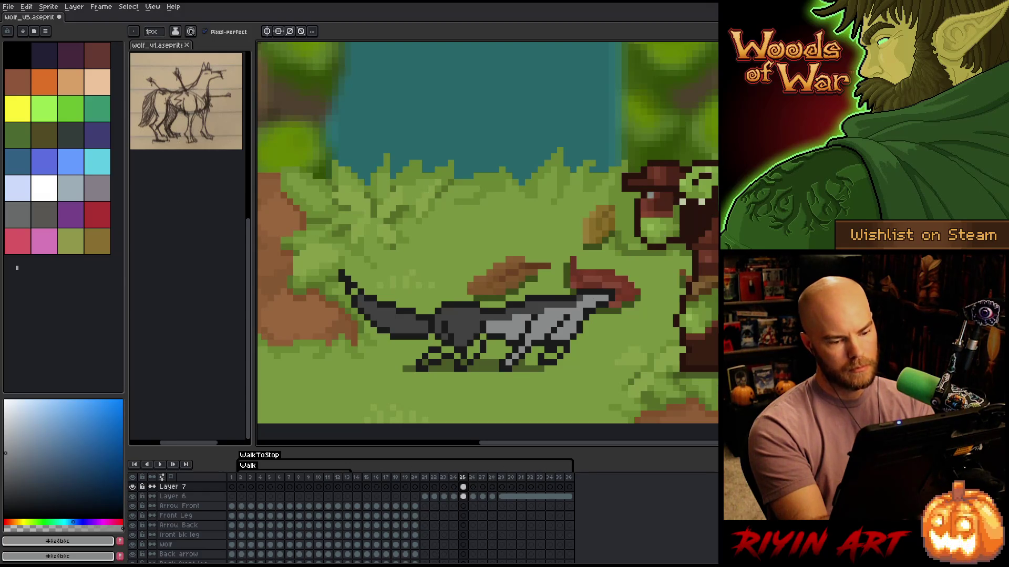
left_click(476, 317)
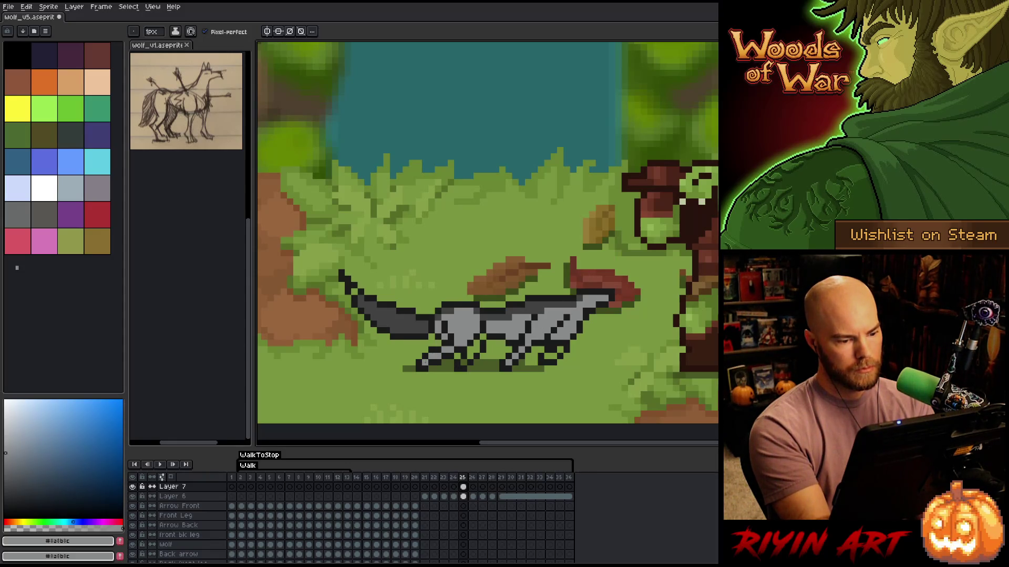
Sample medium grey from frame 24's wolf and paint it on frame 25's rear leg
key("Left")
key("alt")
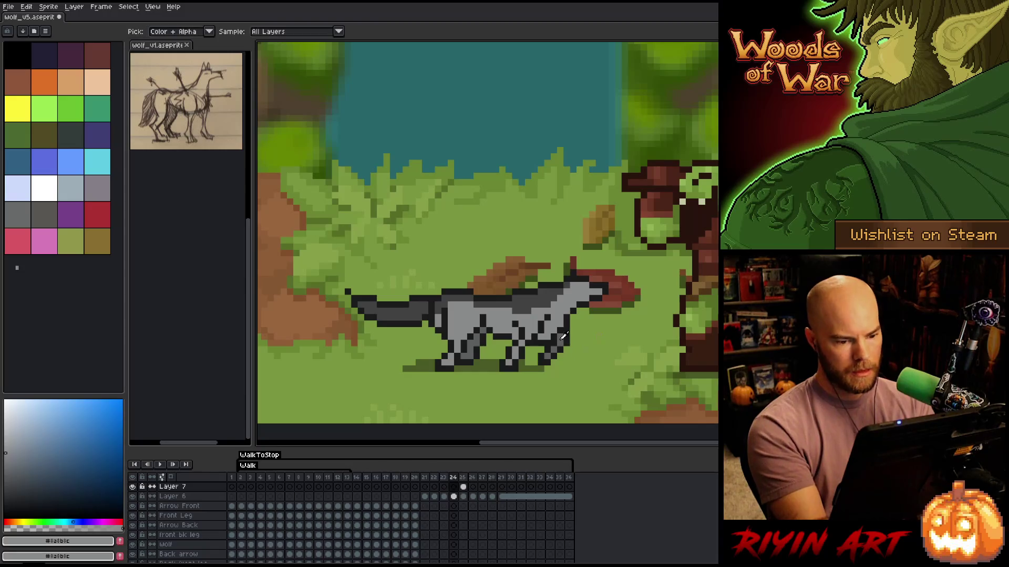
left_click(563, 336, "alt")
key("Right")
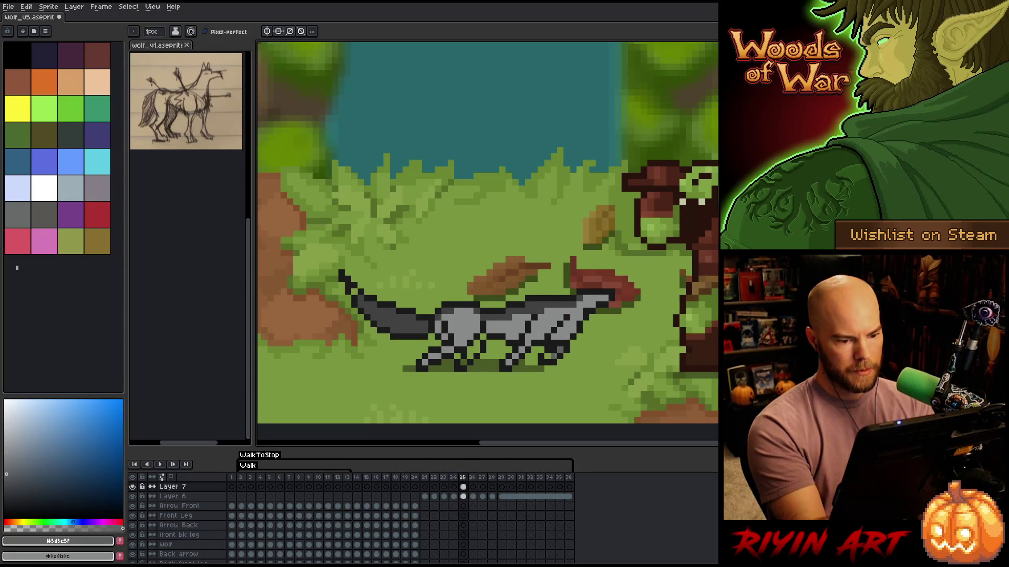
left_click(548, 357)
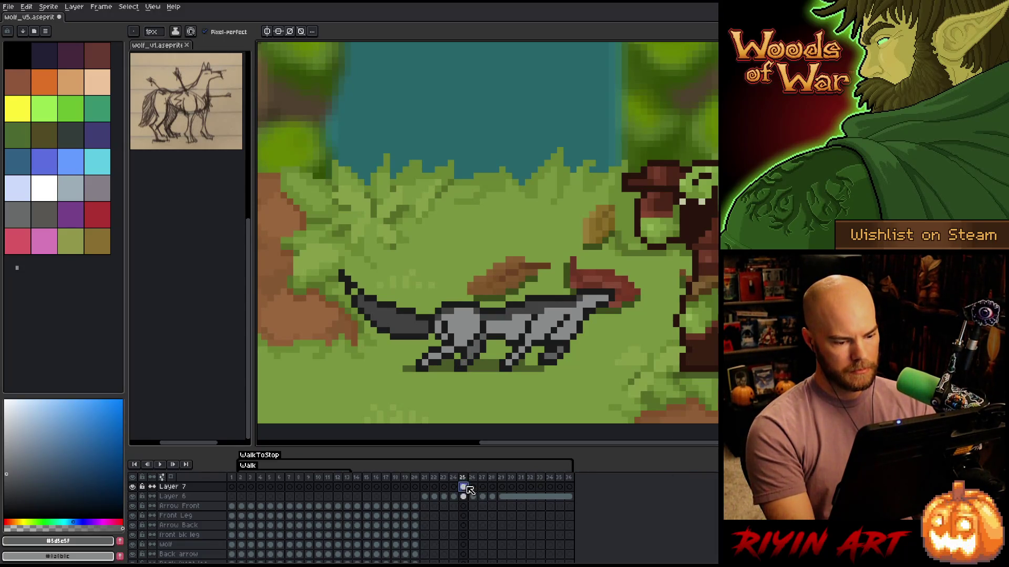
Link Layer 7's cels for frames 25–36, then play the animation twice to review the shading
left_click_drag(468, 488, 572, 488)
right_click(572, 488)
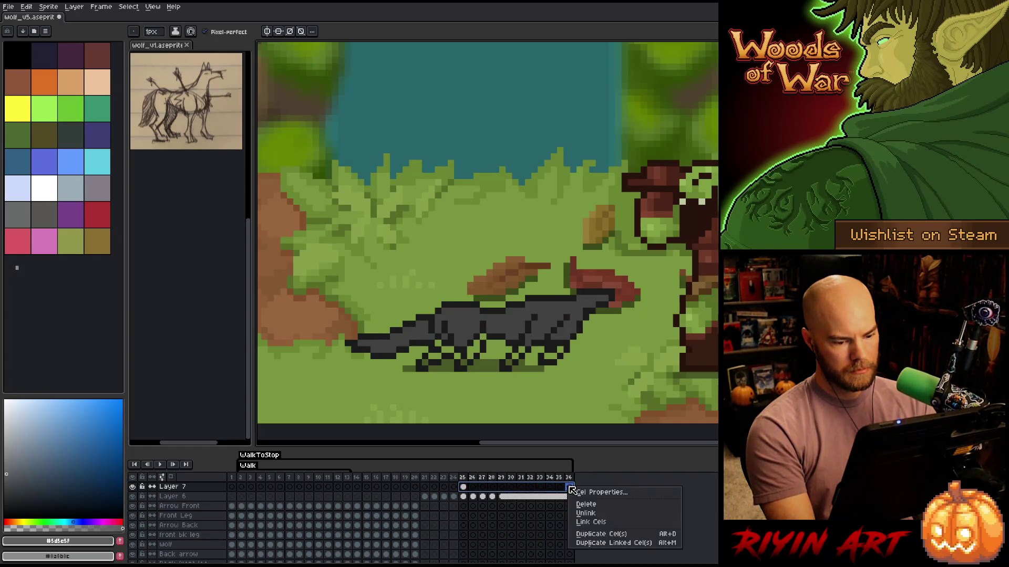
left_click(590, 522)
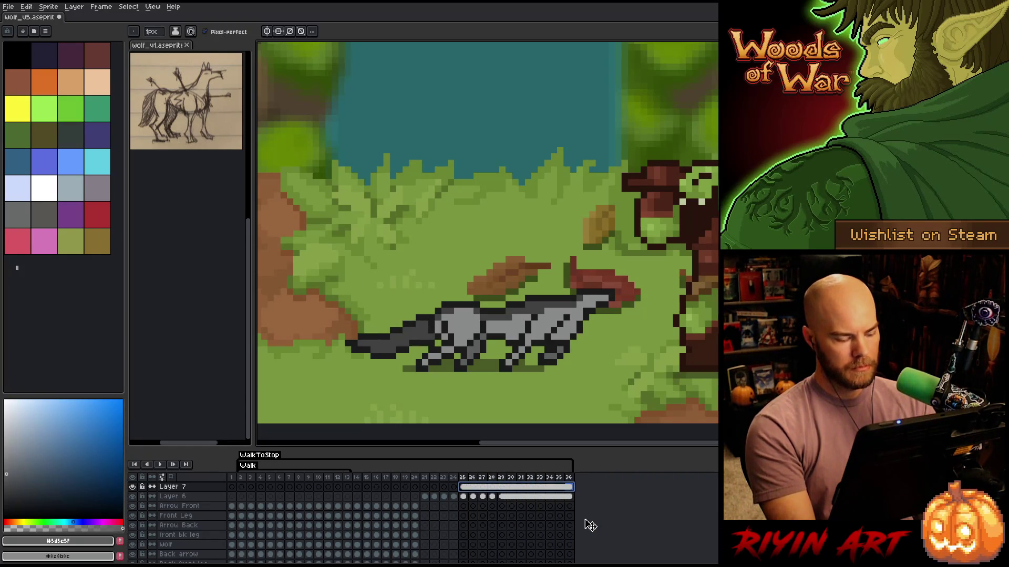
key("Return")
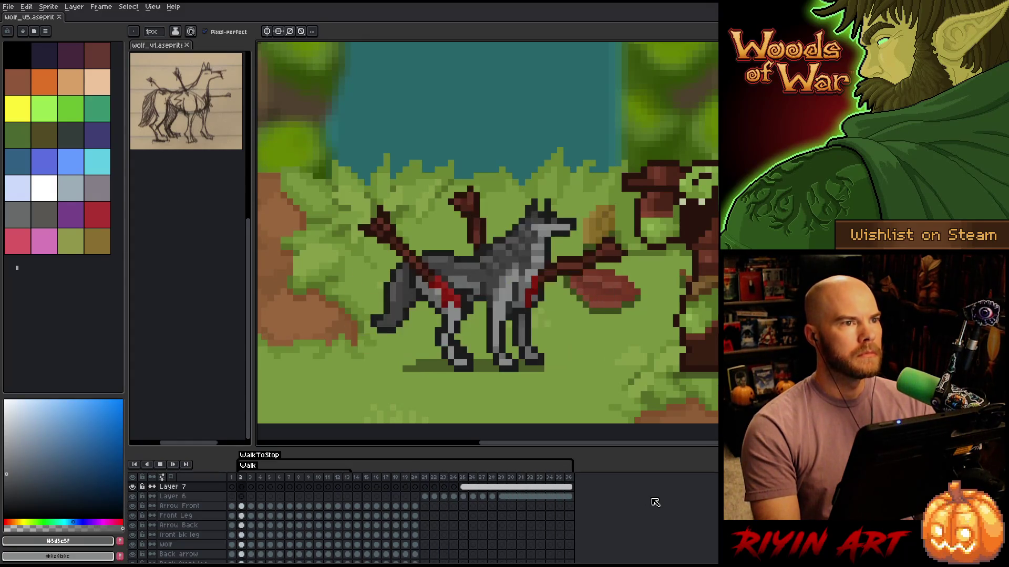
key("Return")
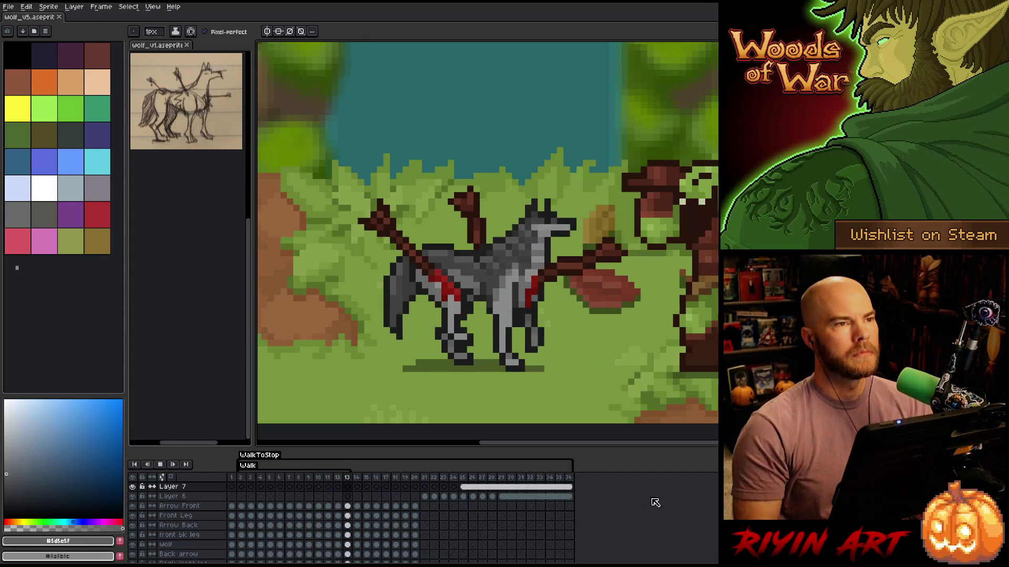
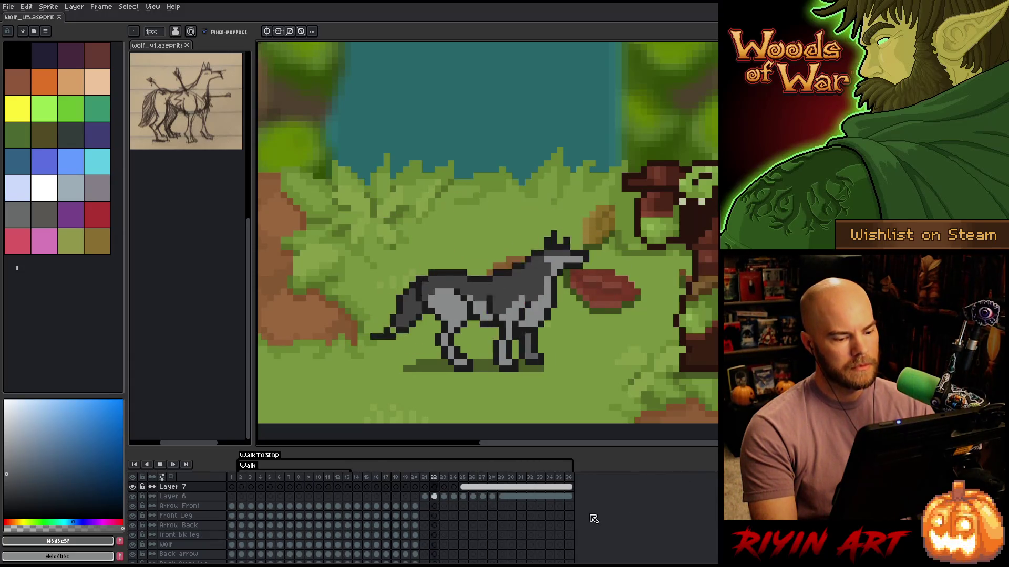
Stop playback on frame 24 and add dark #1b1b1b pixels to the wolf's back on Layer 6
key("Return")
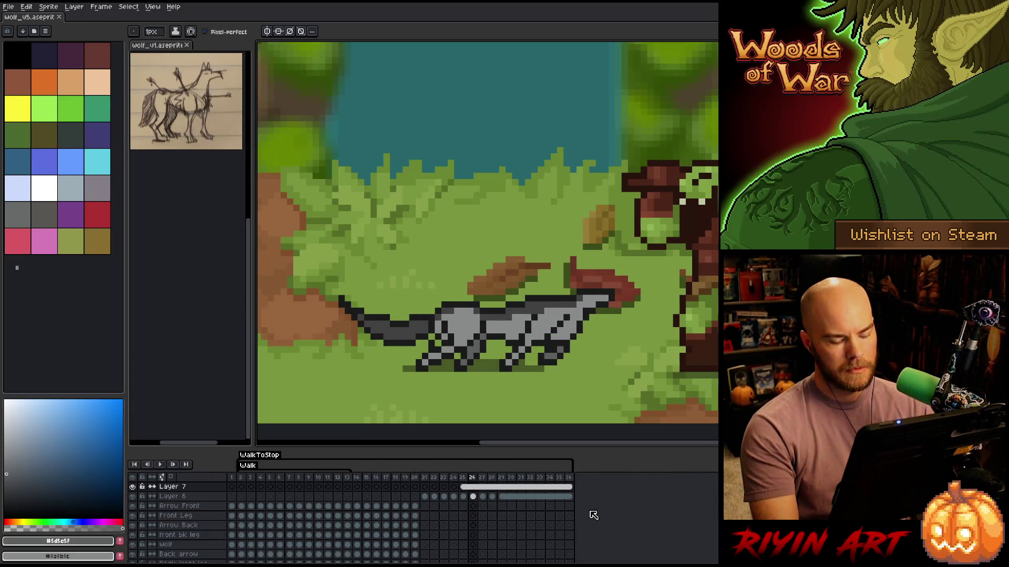
key("Left")
key("Left")
key("Left")
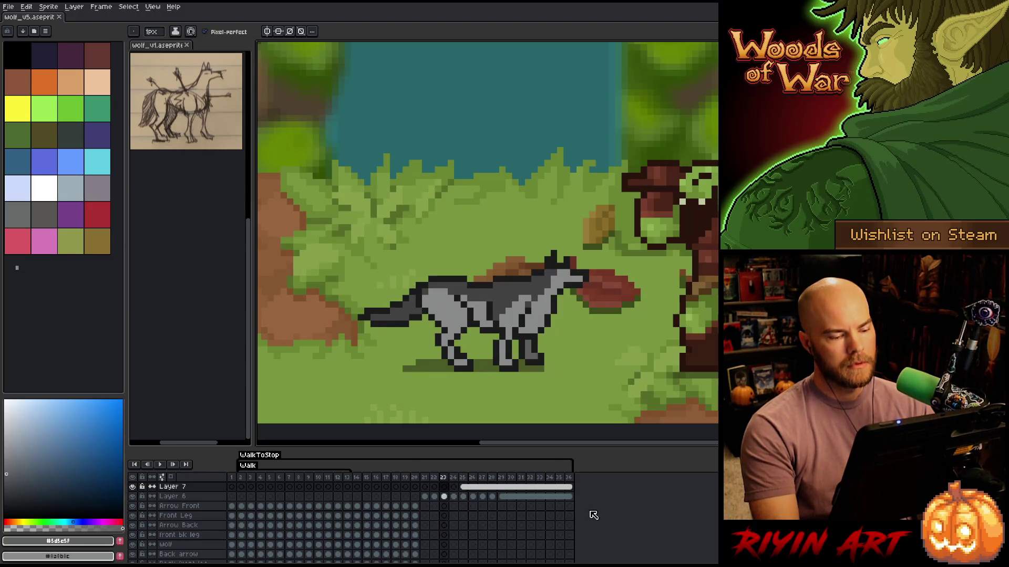
key("Right")
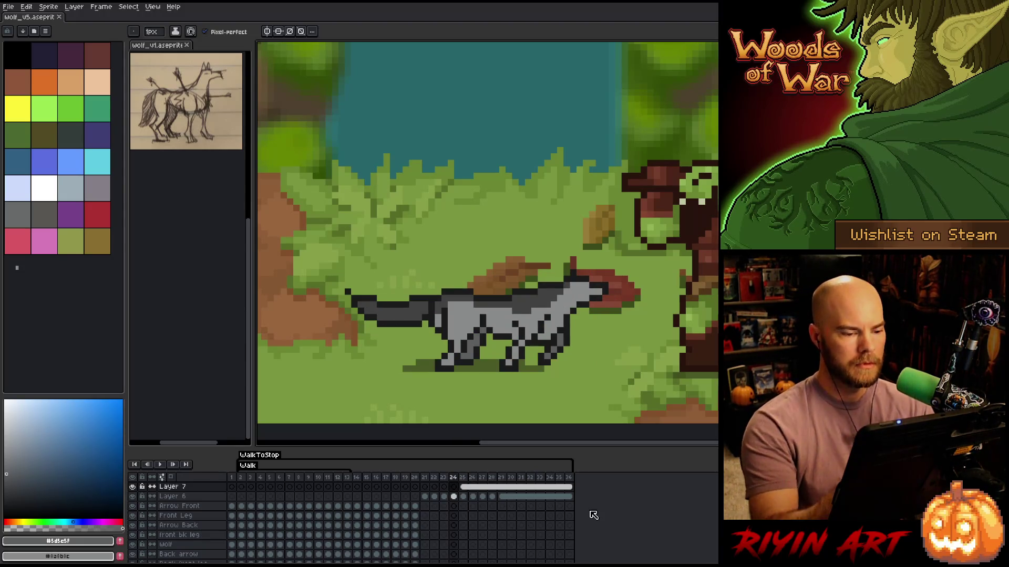
key("Down")
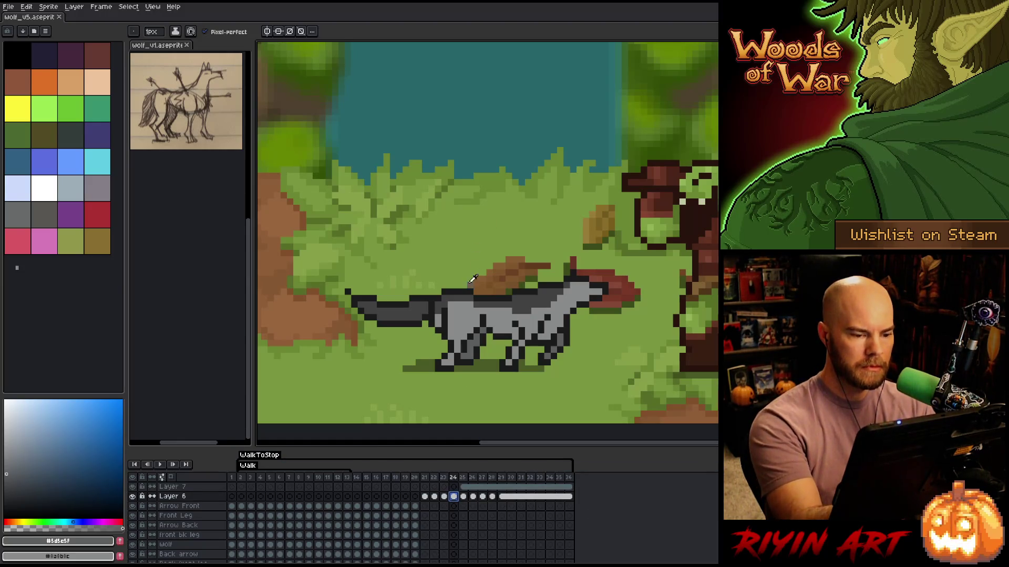
left_click(476, 291, "alt")
left_click(477, 279)
left_click(504, 295, "alt")
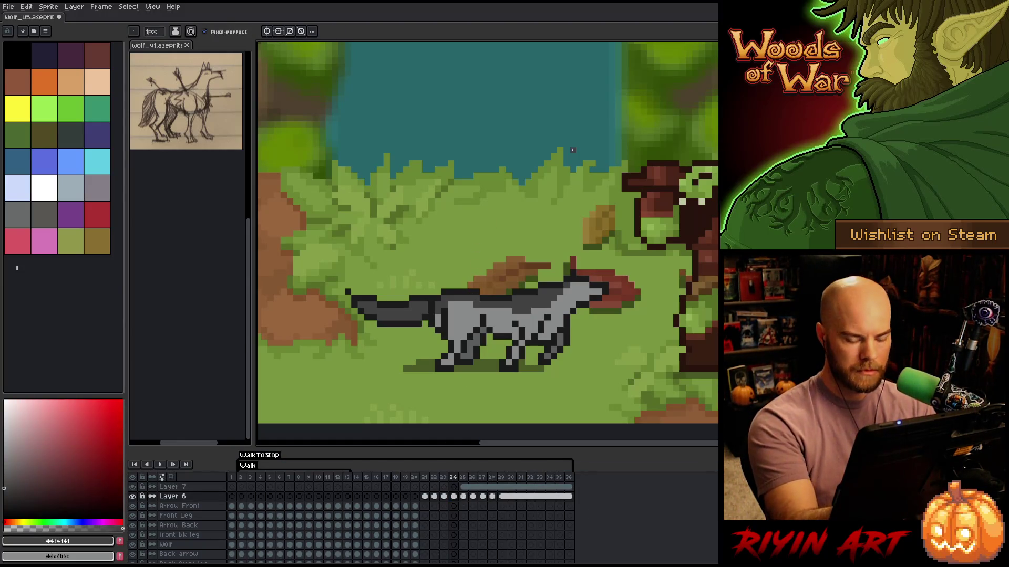
On frame 25, Layer 7, sample the wolf's outline and grey, then paint a dark line along its back
key("Right")
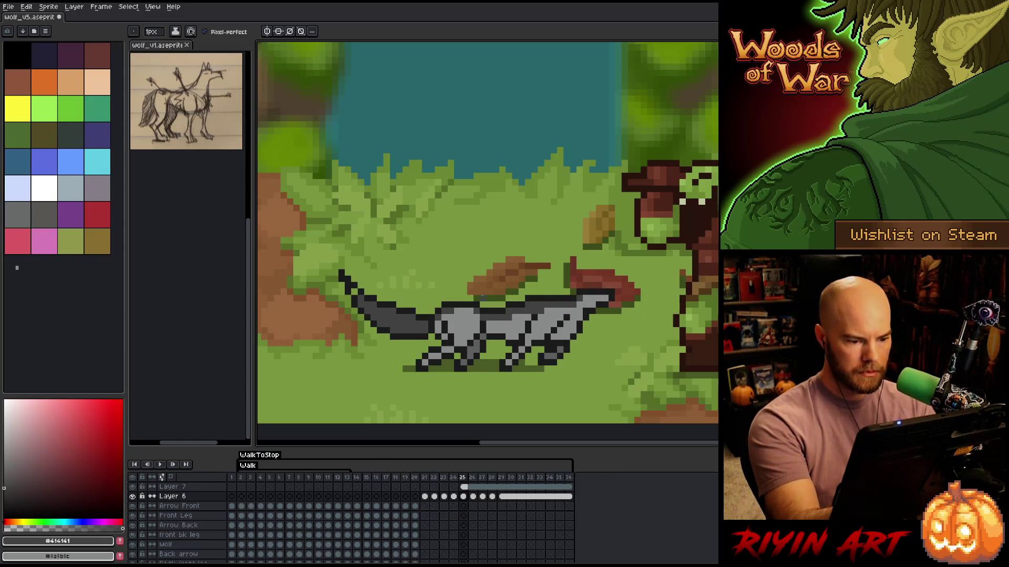
left_click(463, 487)
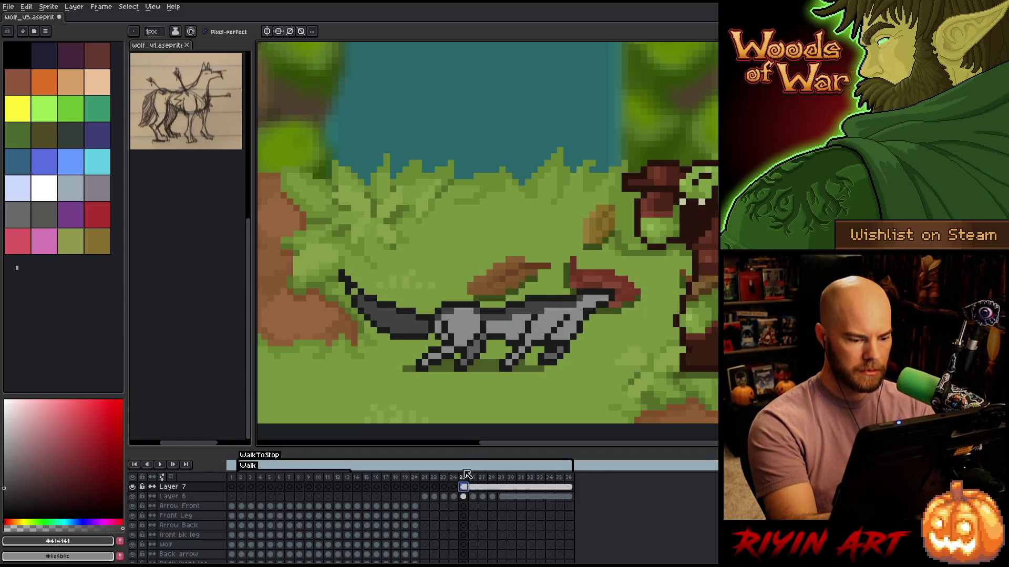
left_click(476, 298, "alt")
left_click(479, 302, "alt")
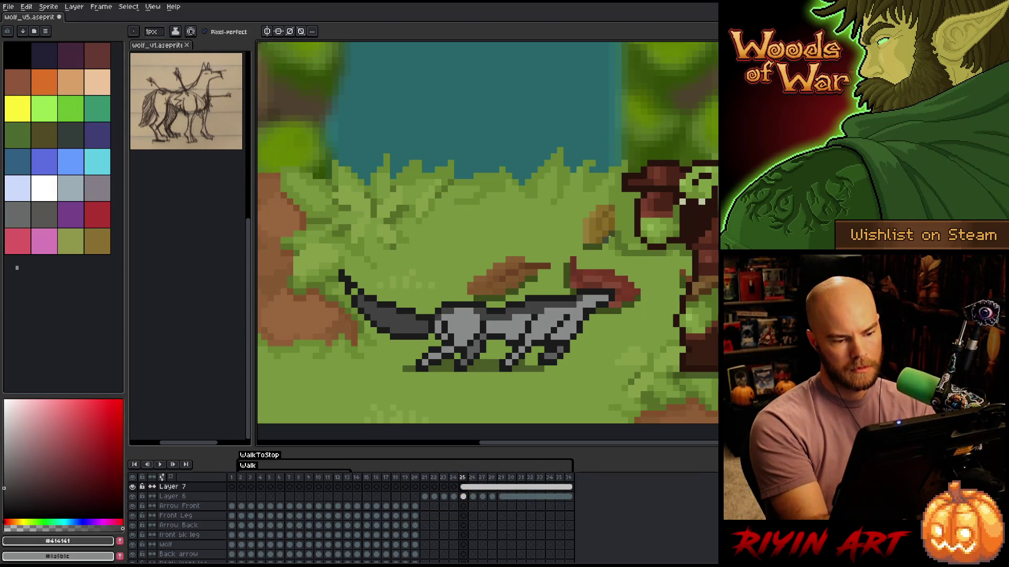
left_click(506, 297, "alt")
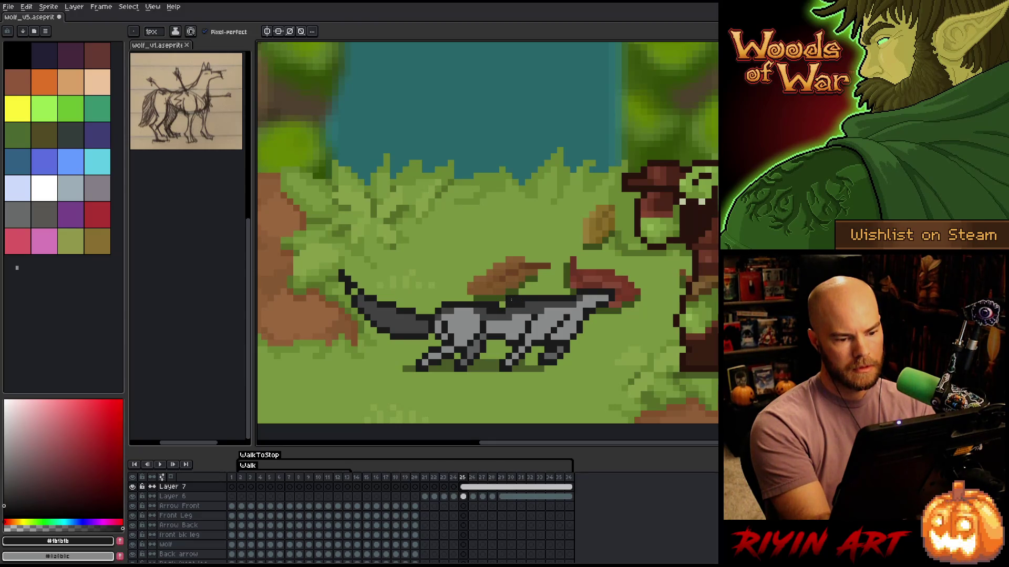
left_click(522, 308, "alt")
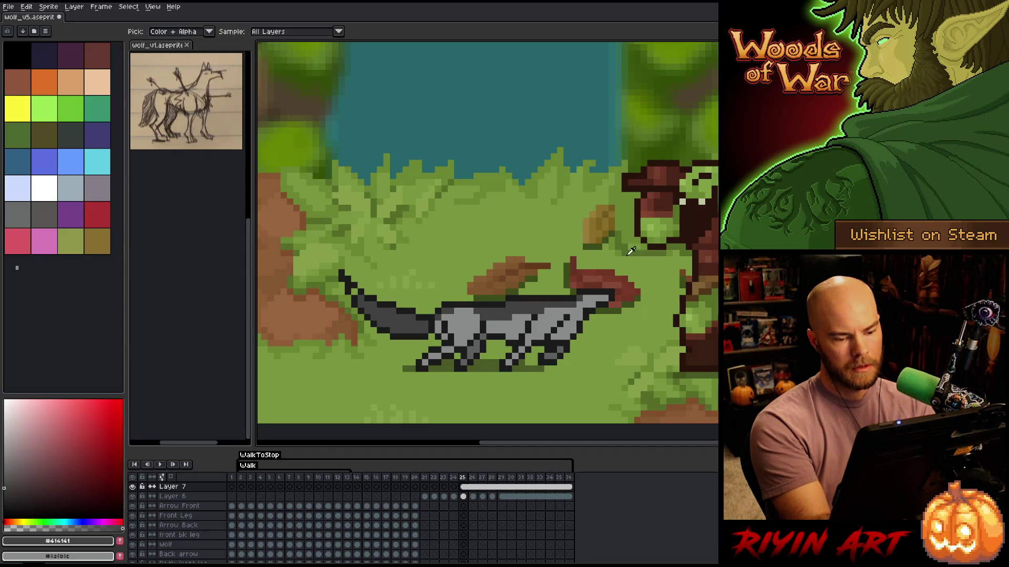
left_click(540, 293, "alt")
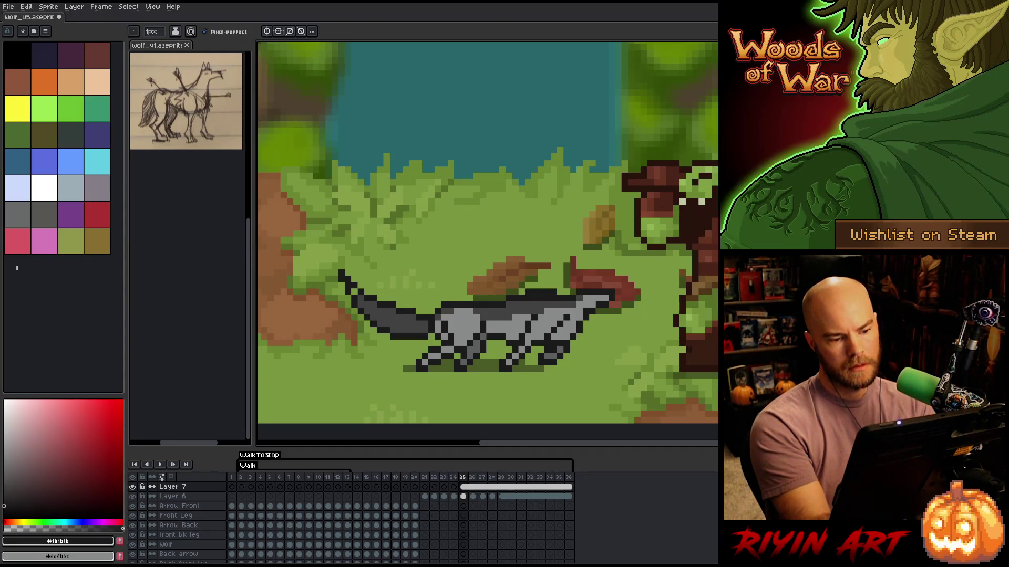
left_click(553, 297, "alt")
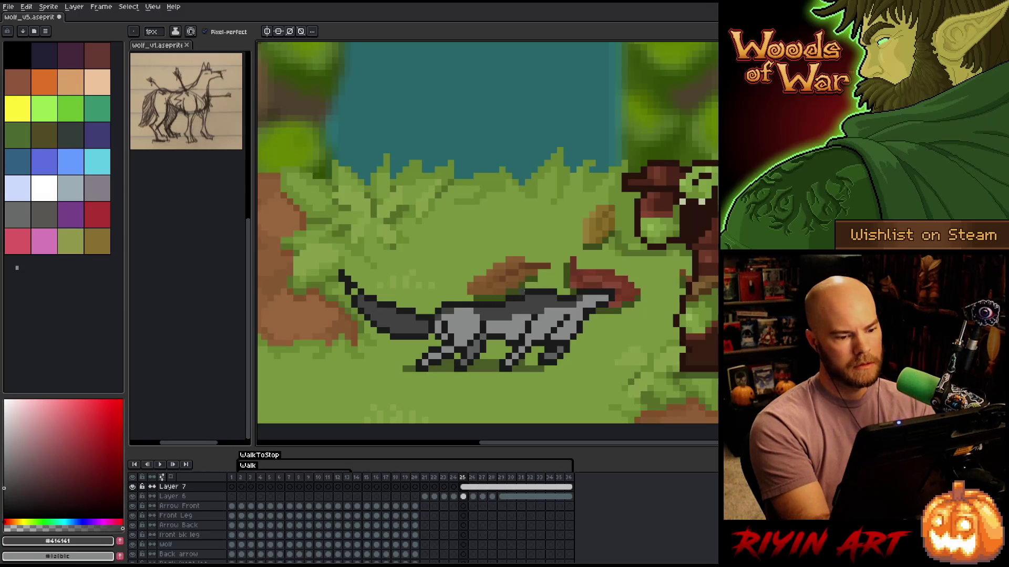
left_click(458, 298, "alt")
left_click_drag(449, 298, 470, 298)
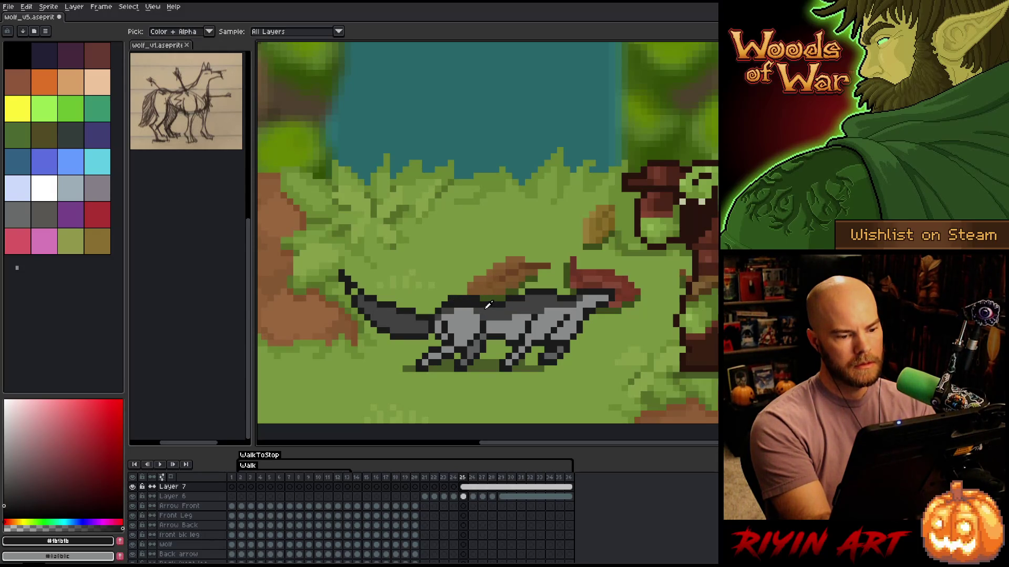
left_click(475, 303, "alt")
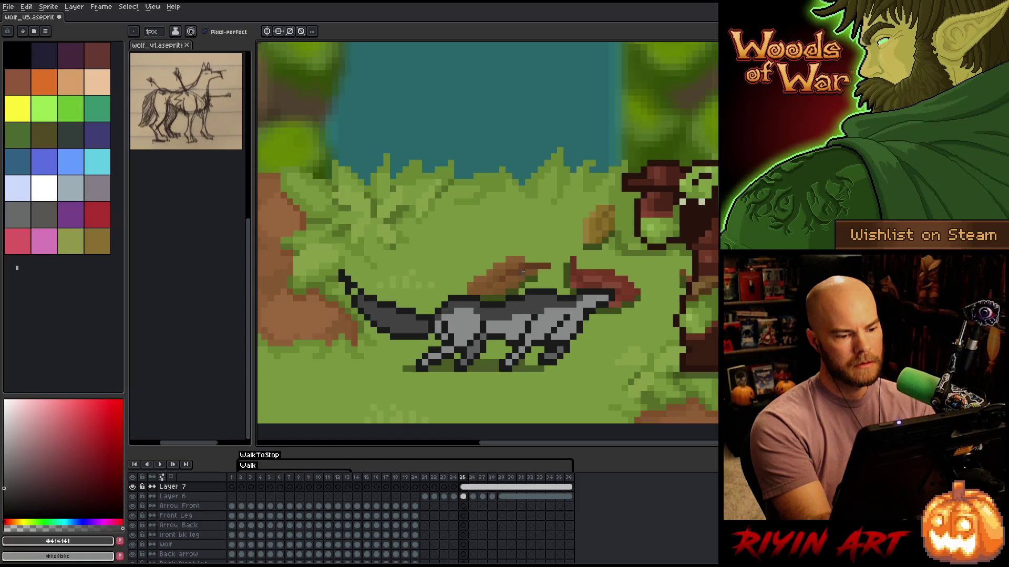
key("Left")
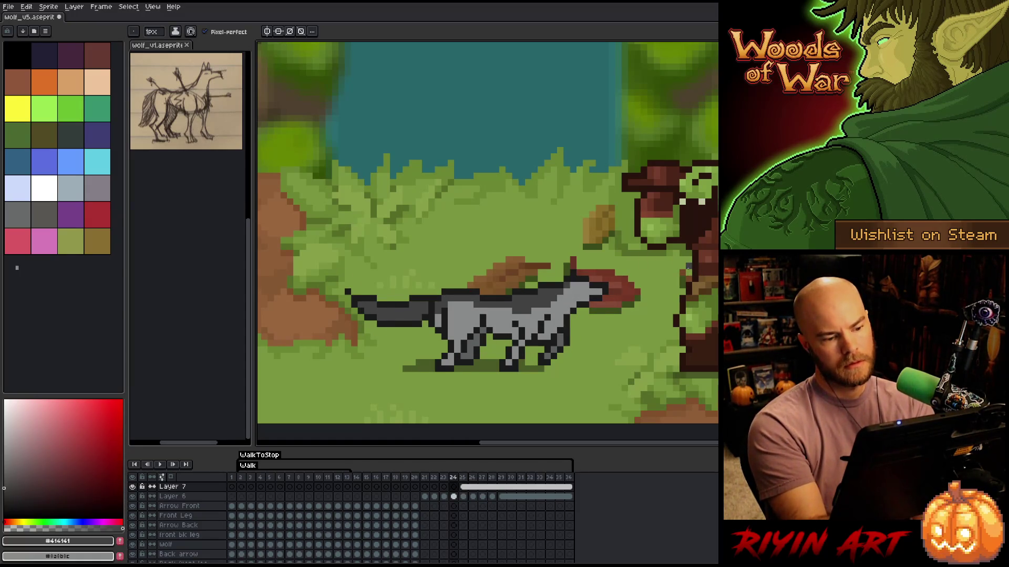
key("Right")
key("Left")
key("Right")
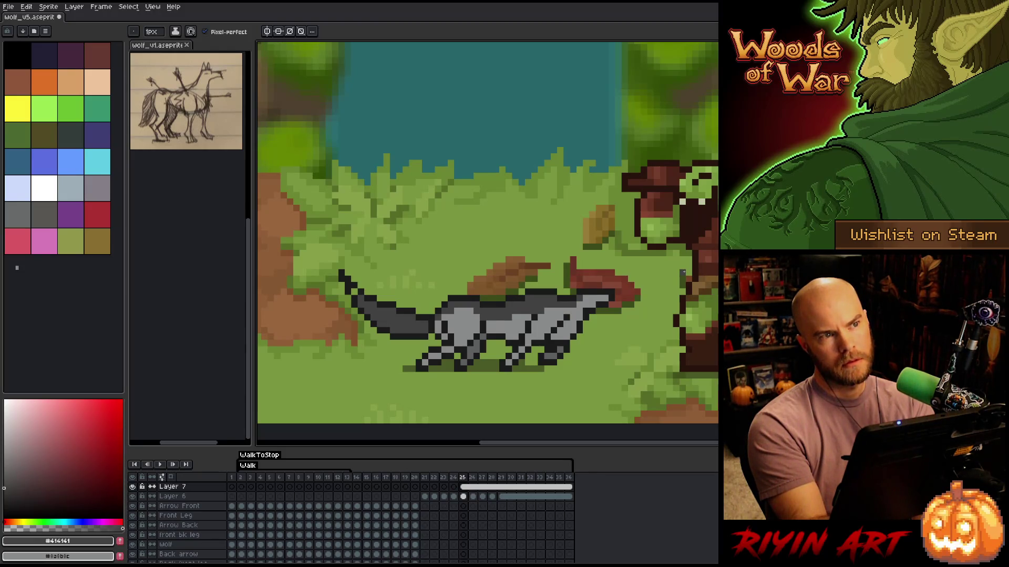
key("Right")
key("Right")
key("Right")
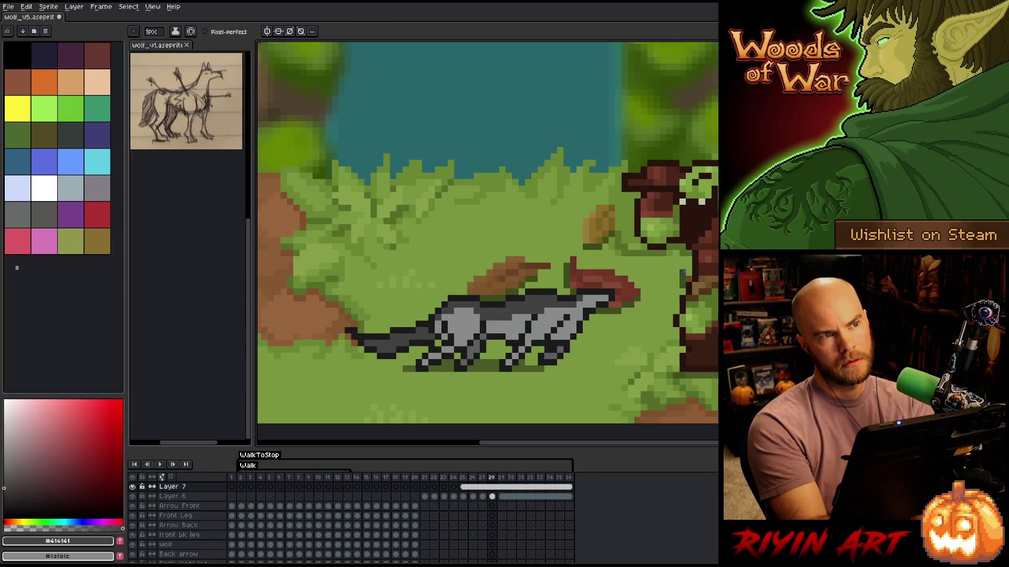
key("Left")
key("Right")
key("Left")
key("Left")
key("Left")
key("Left")
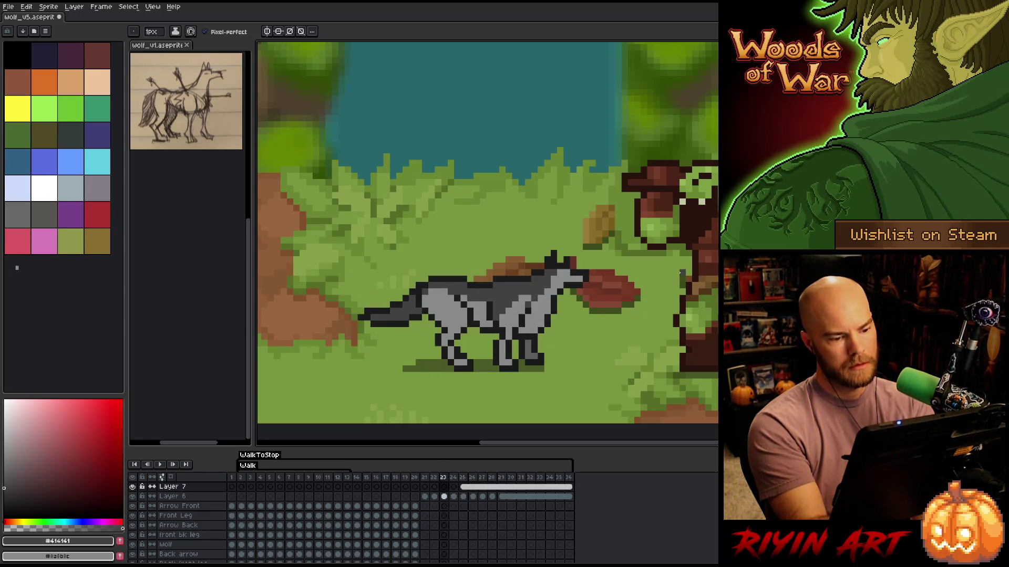
key("Right")
key("Right")
key("Right")
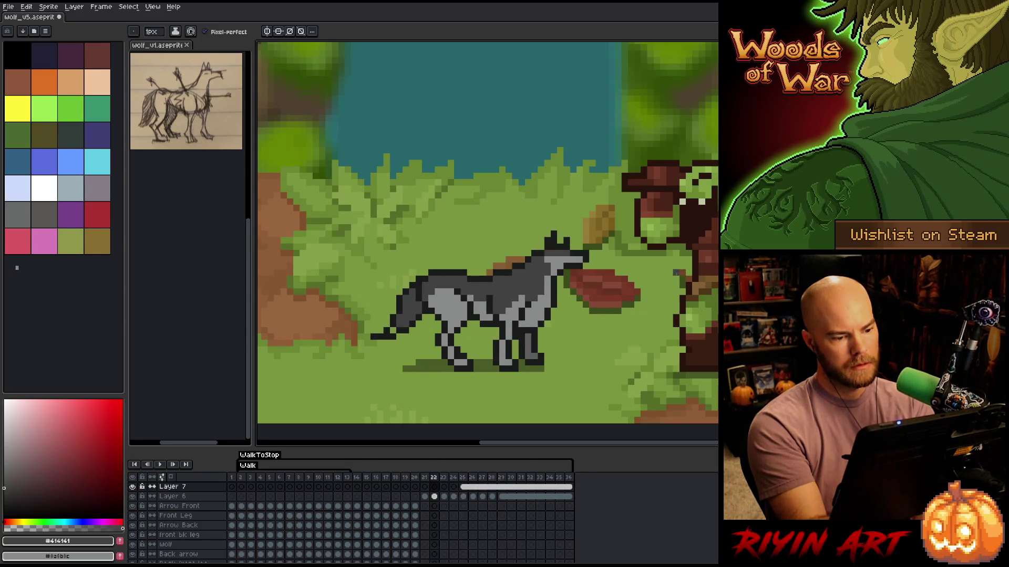
key("Right")
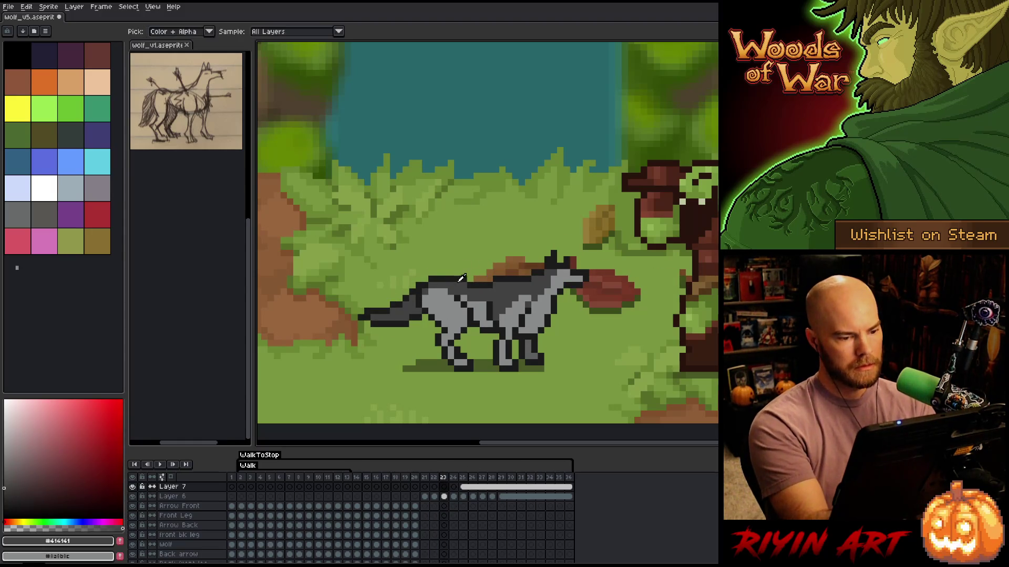
left_click(455, 300, "alt")
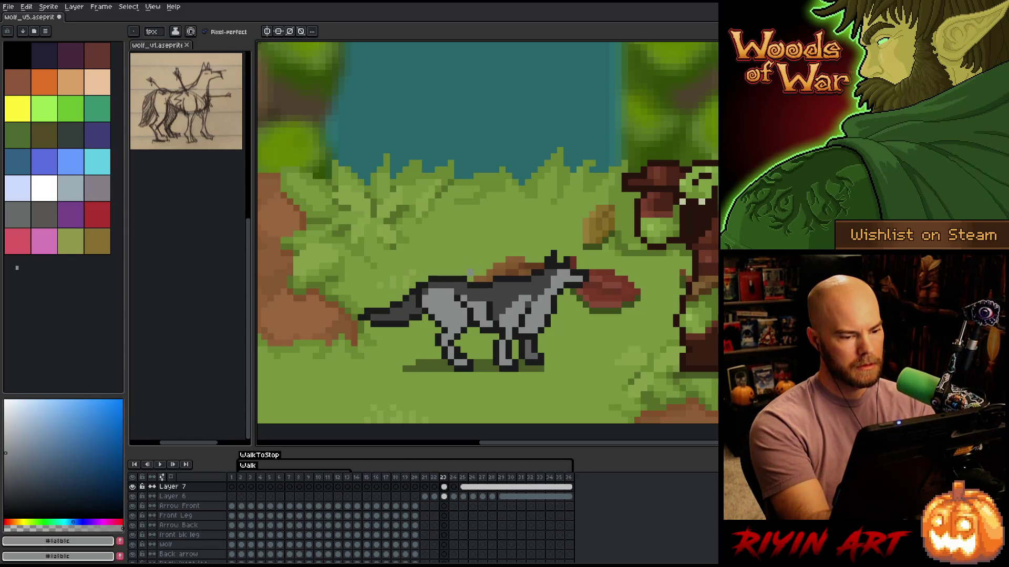
left_click(464, 299, "alt")
left_click(461, 302, "alt")
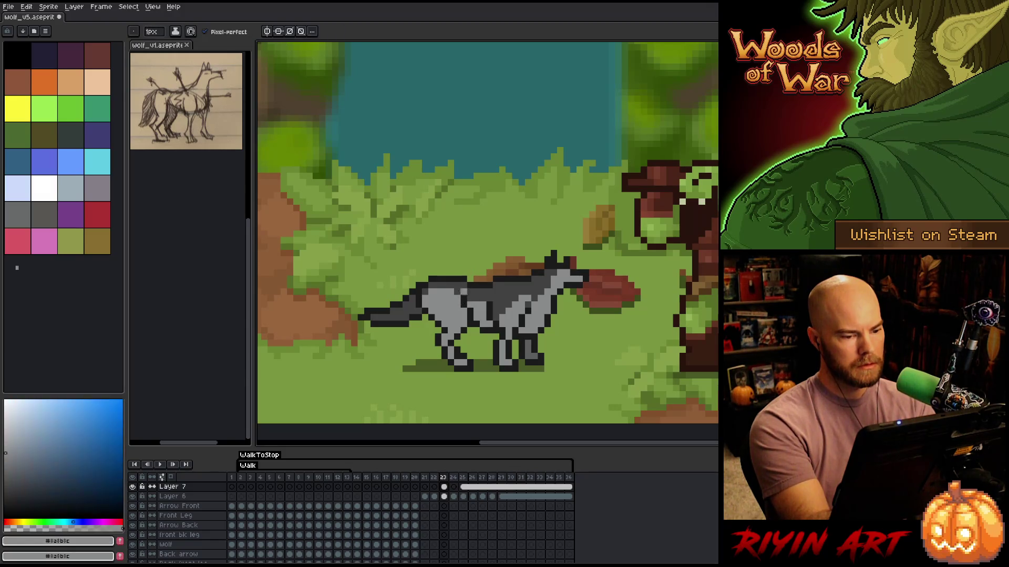
Compare frames 22 and 23, sample the dark stripe colour, and add a dark pixel to the wolf's back
key("v")
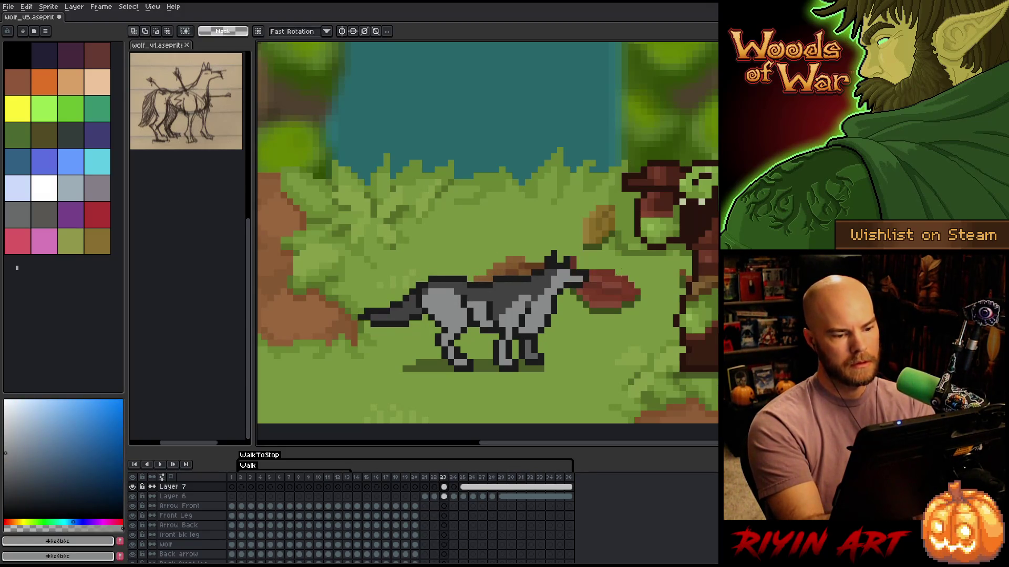
key("Left")
key("Right")
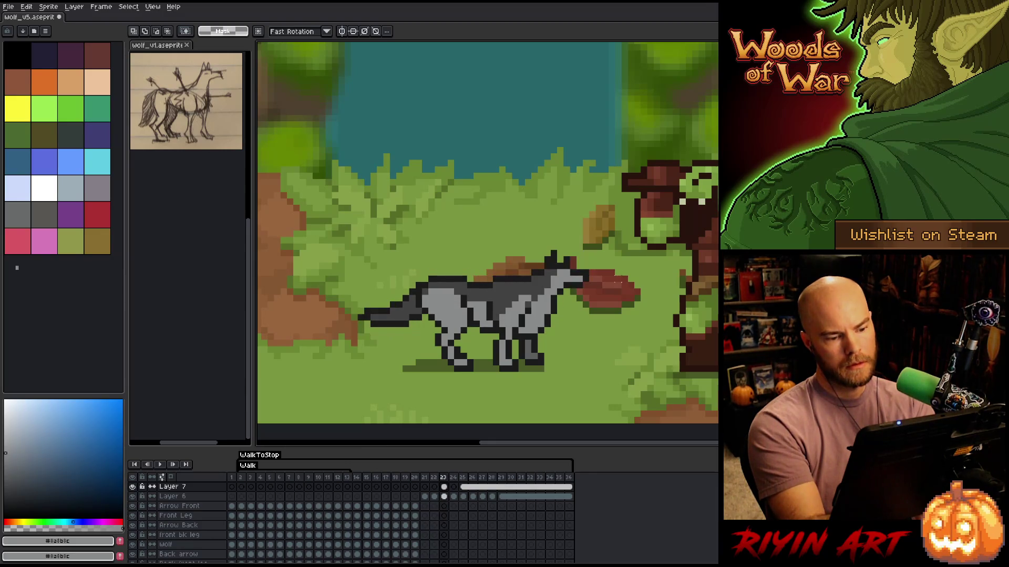
key("Left")
key("Right")
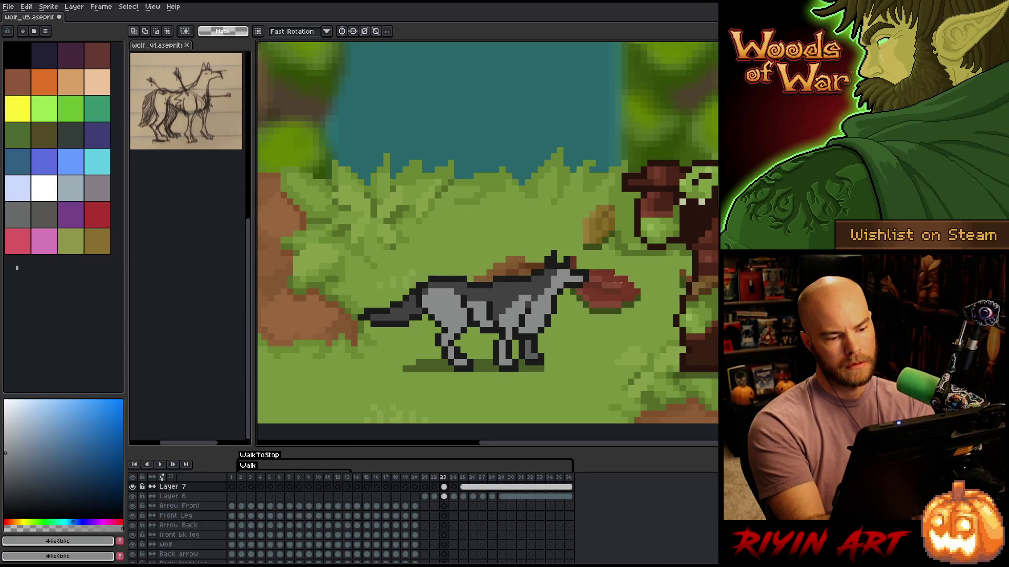
key("Left")
key("Right")
key("Left")
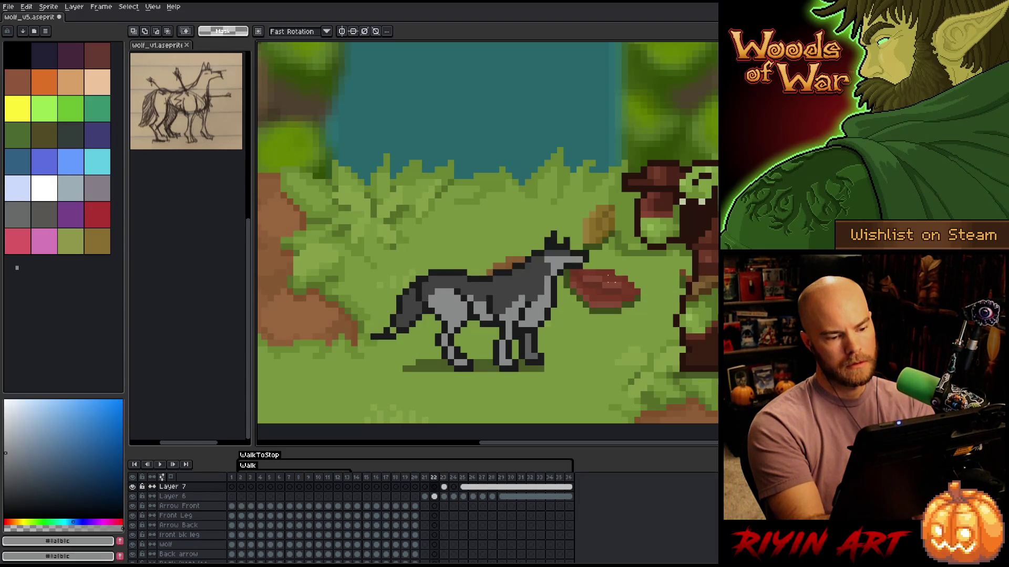
key("Right")
left_click(491, 303, "alt")
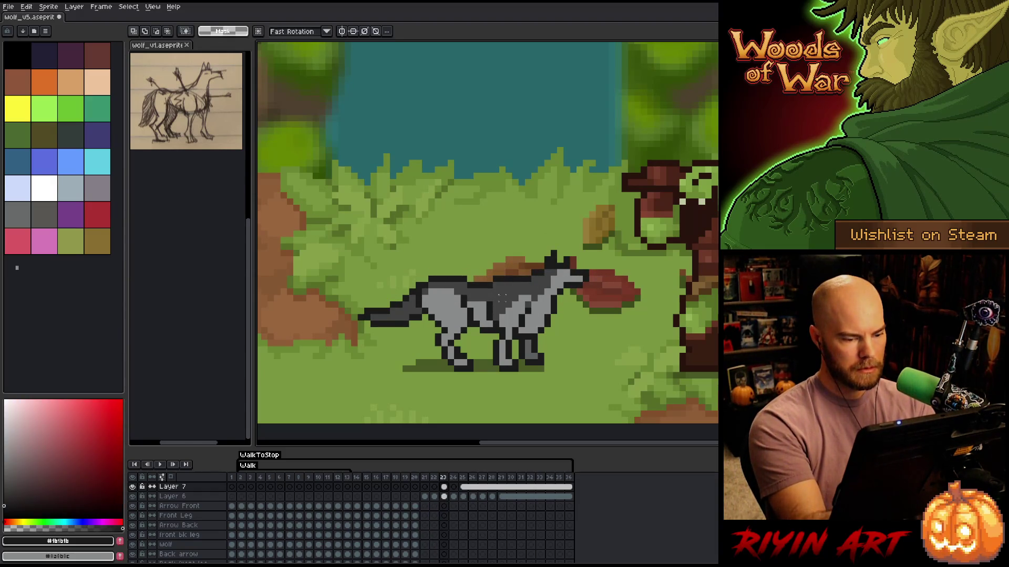
key("b")
left_click(489, 293)
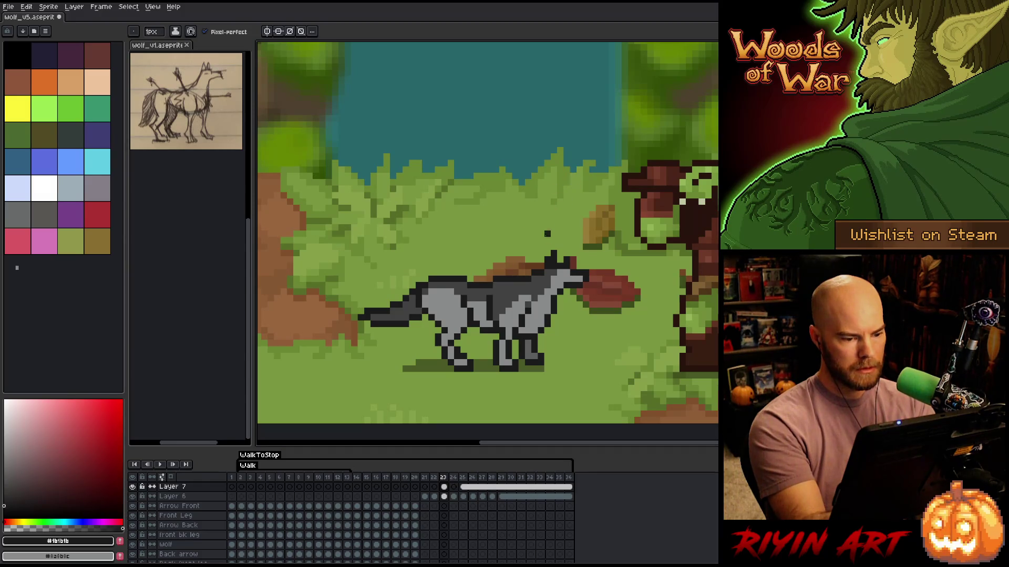
On Layer 6, recheck frames 22–23, pick #414141, undo the stray ear pixel, and pick the outline colour
key("Down")
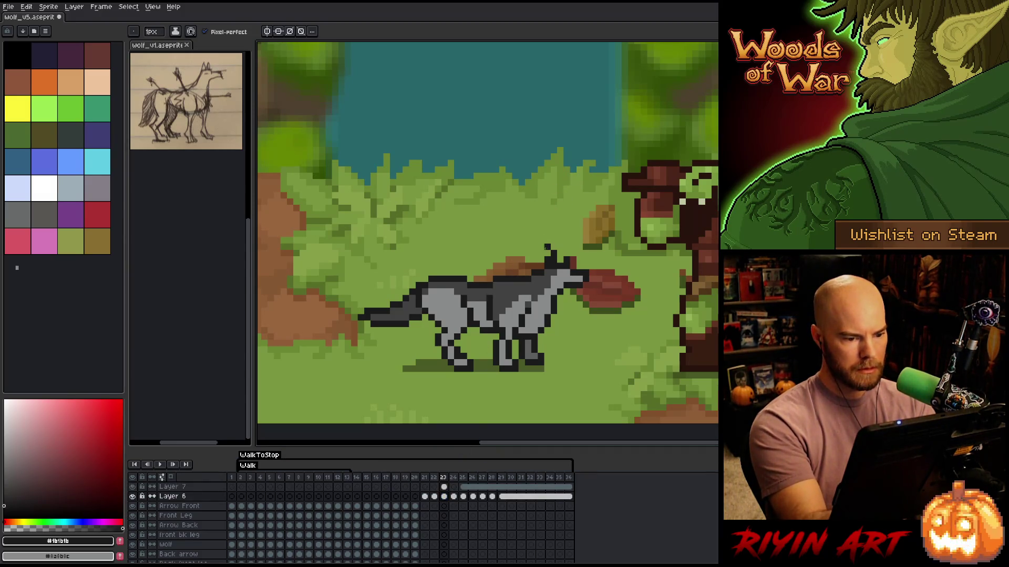
key("Left")
key("Right")
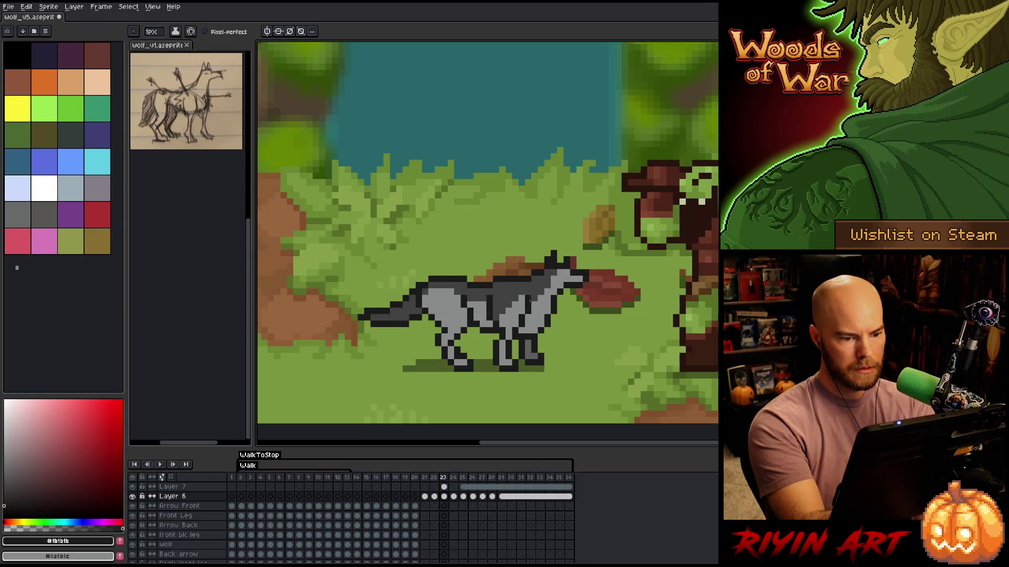
key("Left")
key("Right")
key("Left")
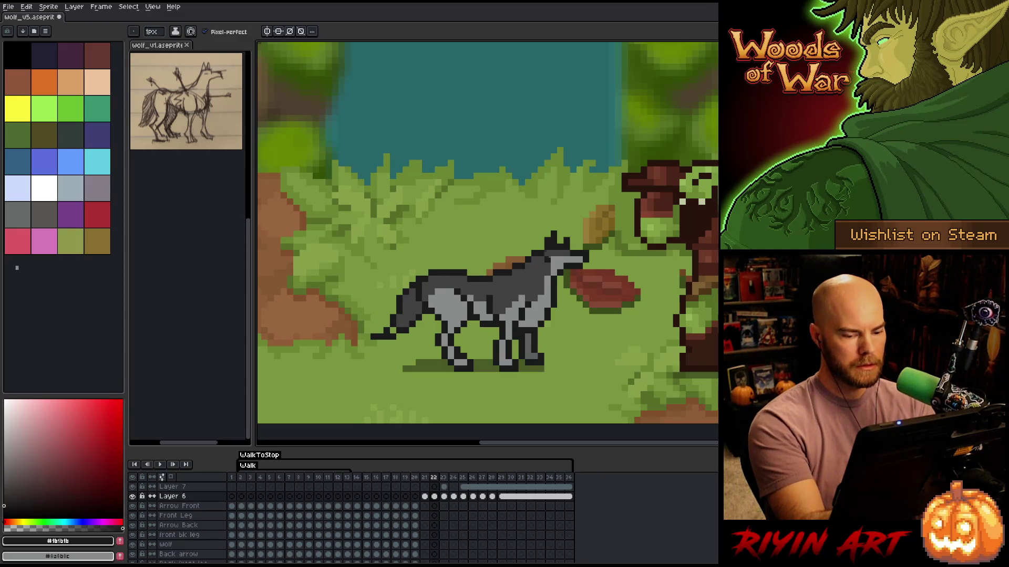
key("Right")
left_click(550, 256, "alt")
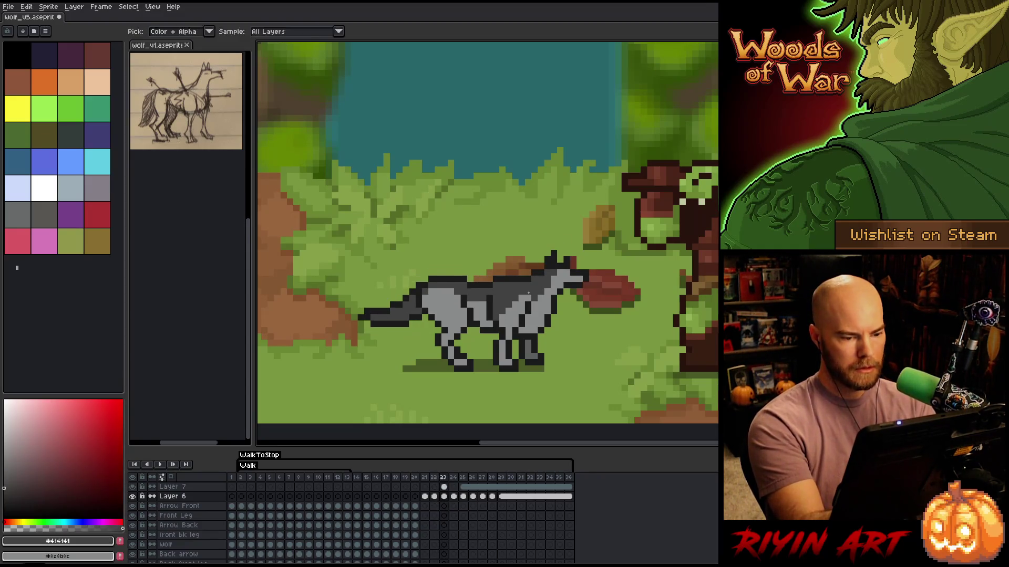
key("ctrl+z")
left_click(551, 255, "alt")
Flip repeatedly between frames 22 and 23 to compare poses, then pick the wolf's light grey body colour
key("Left")
key("Right")
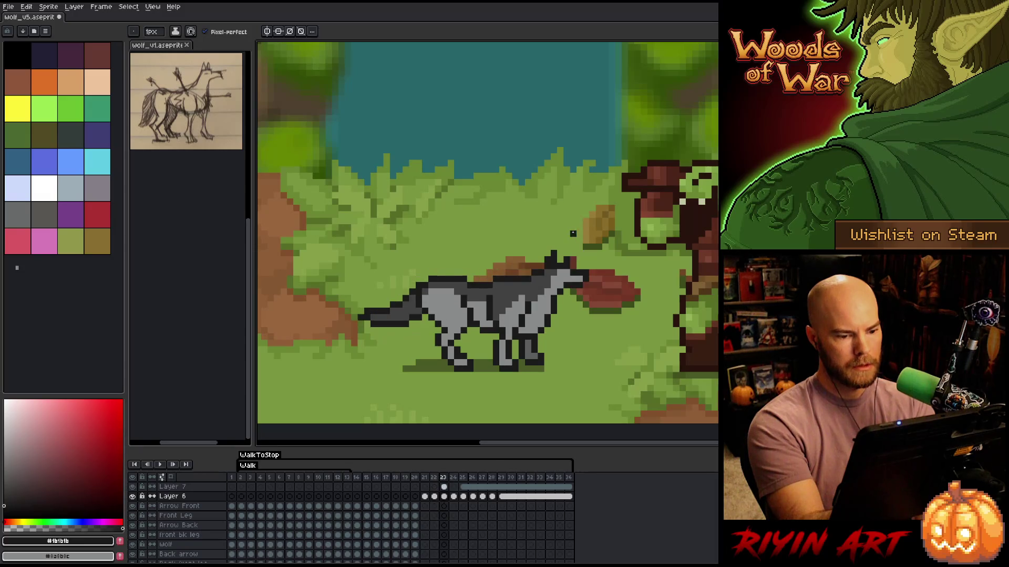
key("Left")
key("Right")
key("Left")
key("Right")
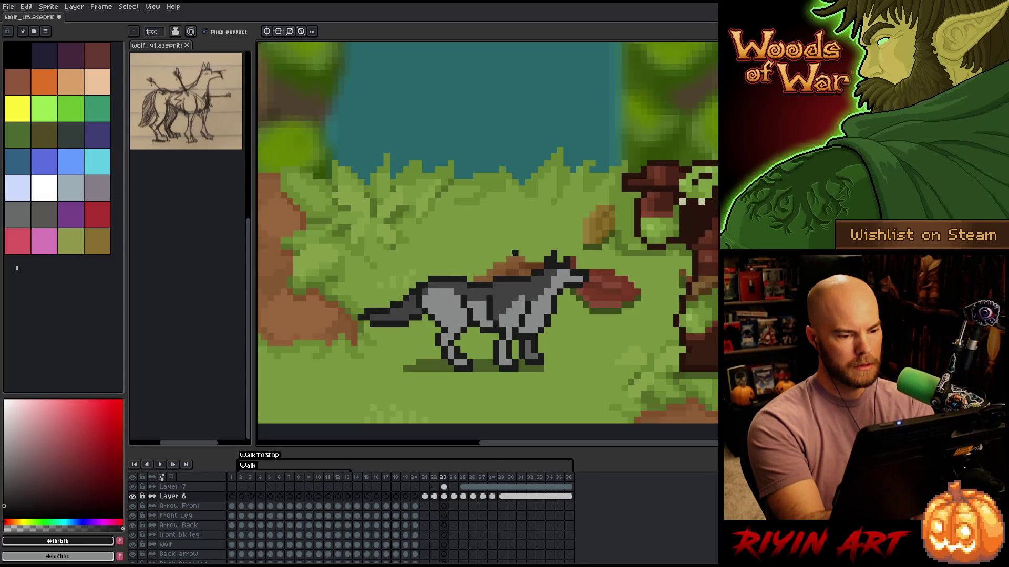
key("Left")
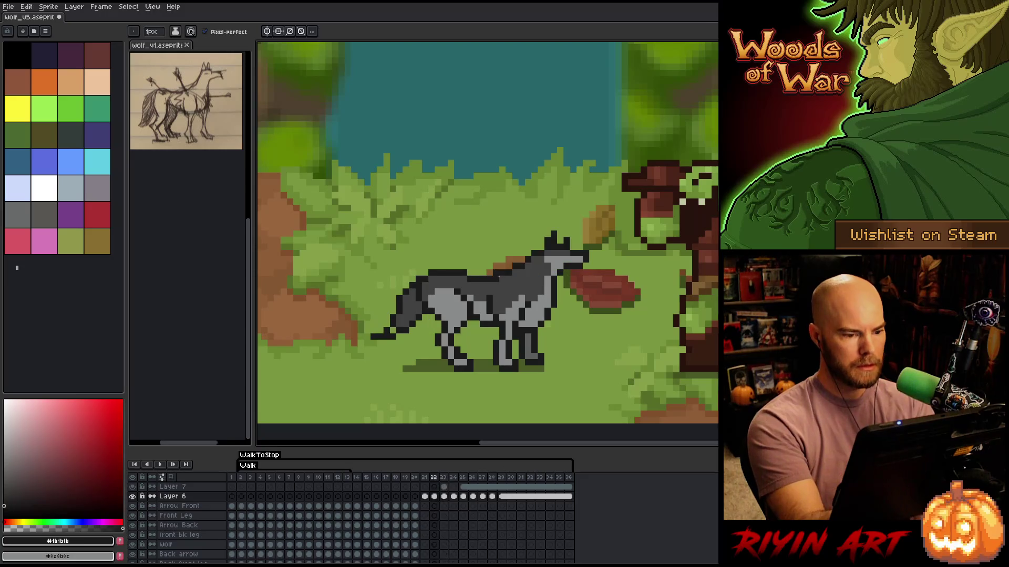
key("Right")
key("Left")
key("Right")
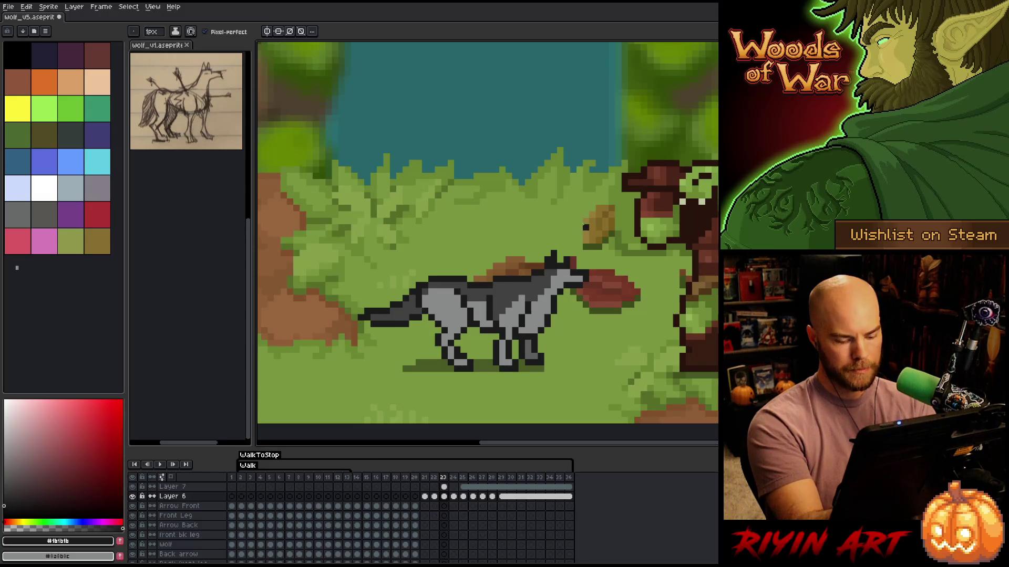
key("Left")
key("Right")
key("Left")
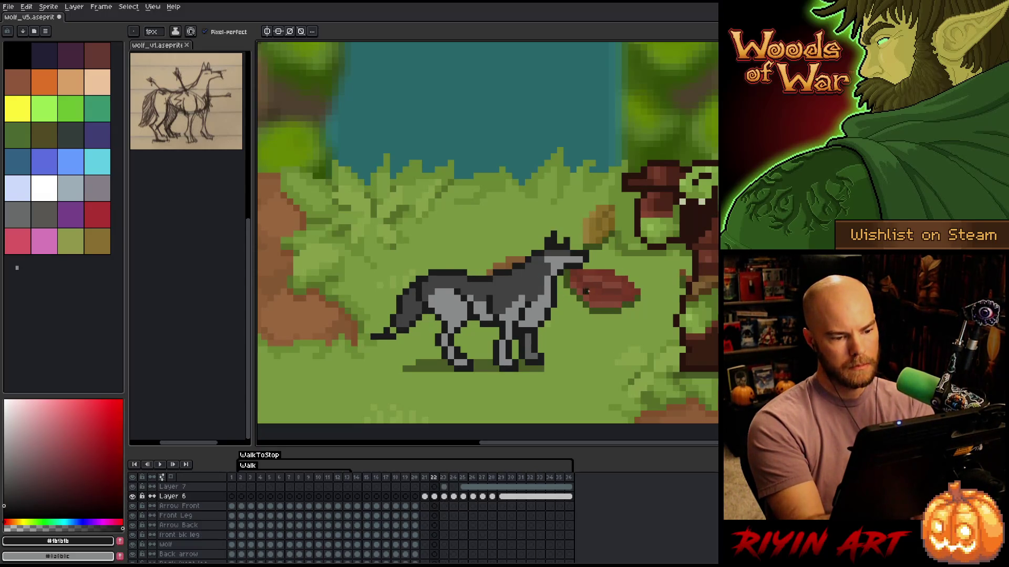
key("Right")
key("Left")
key("Right")
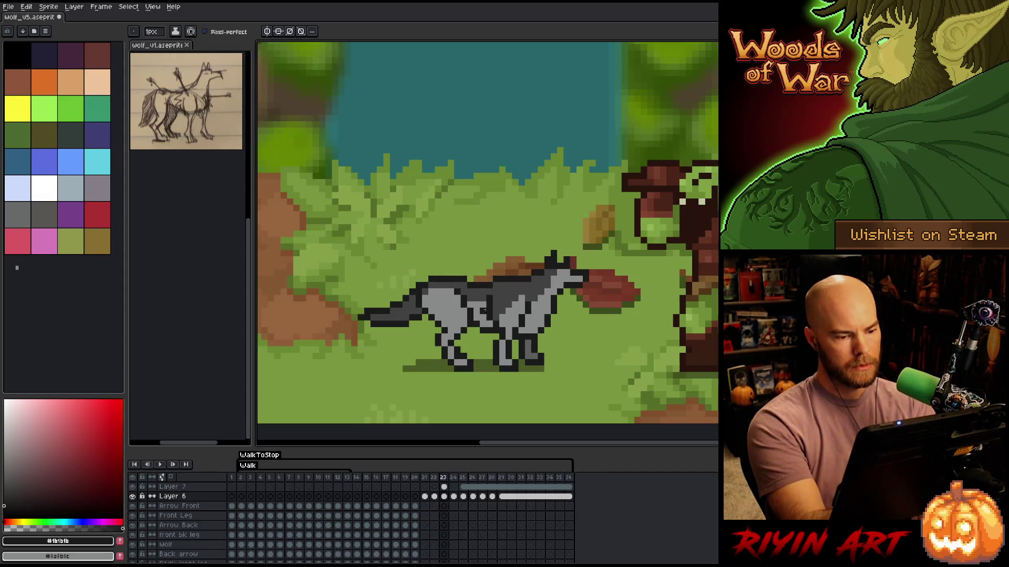
left_click(469, 299, "alt")
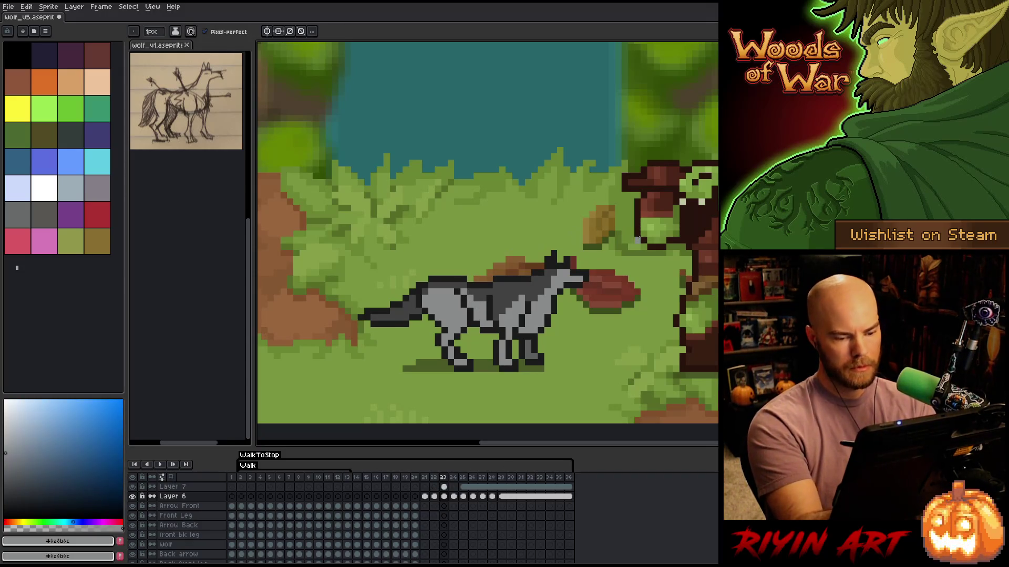
Compare frames 23 and 24 and pick the dark grey #414141 from the wolf
key("Left")
key("Right")
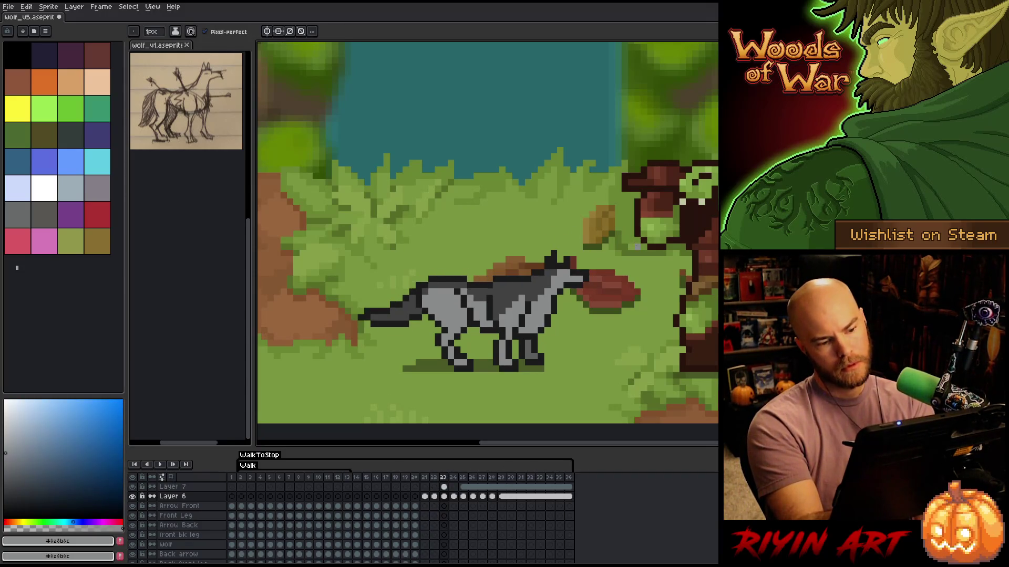
key("Right")
key("Left")
key("Right")
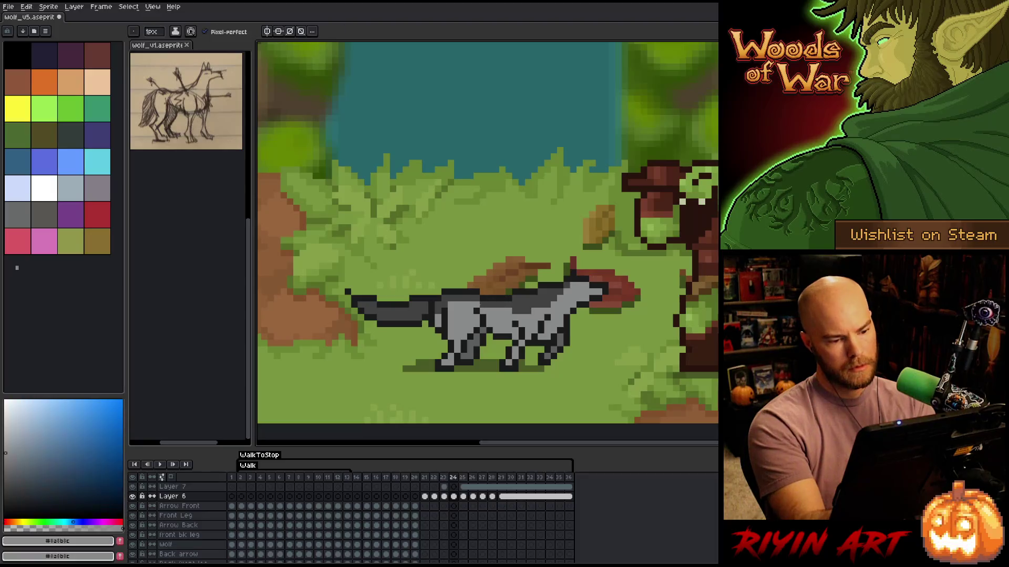
key("Left")
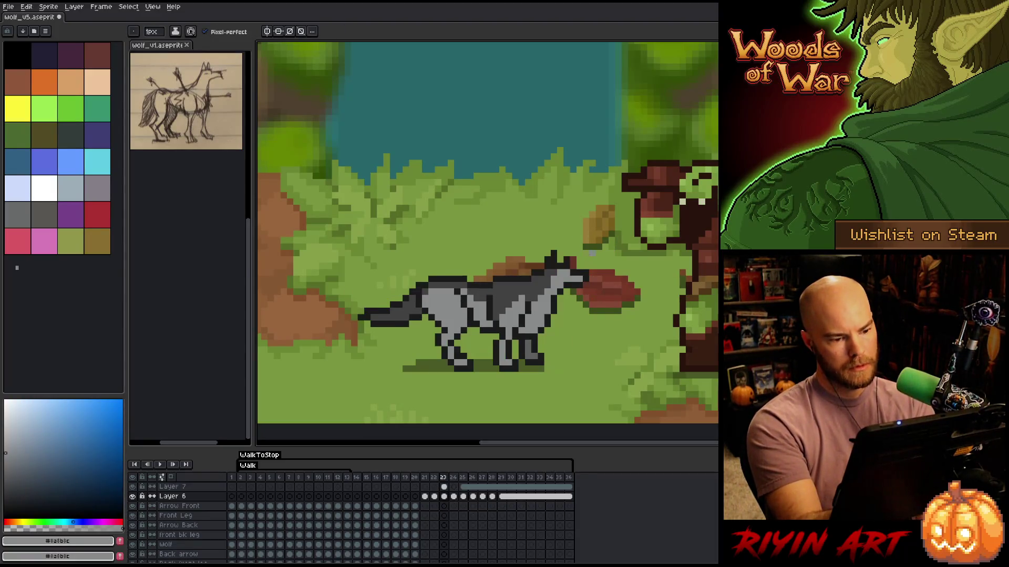
key("Right")
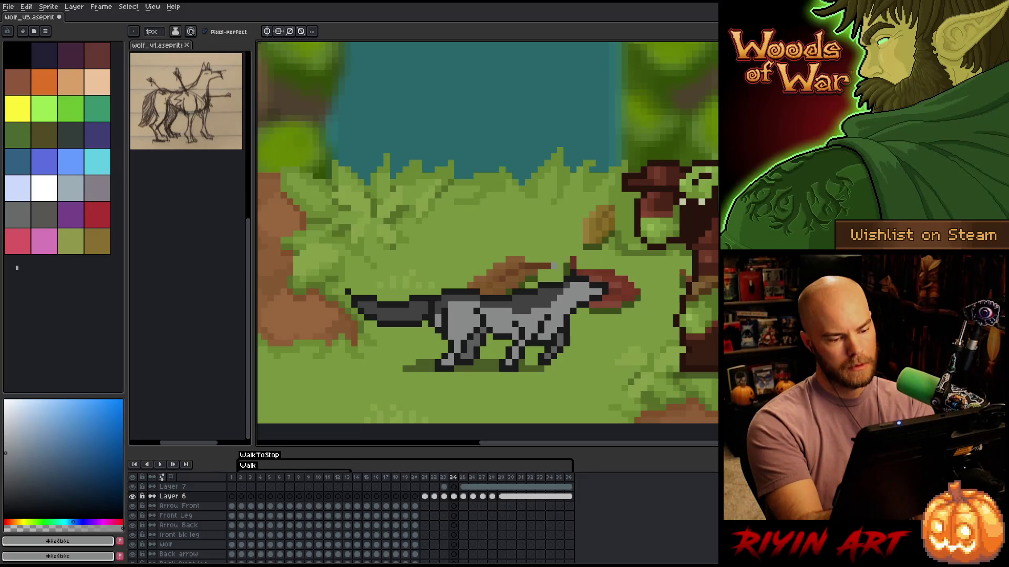
left_click(556, 288, "alt")
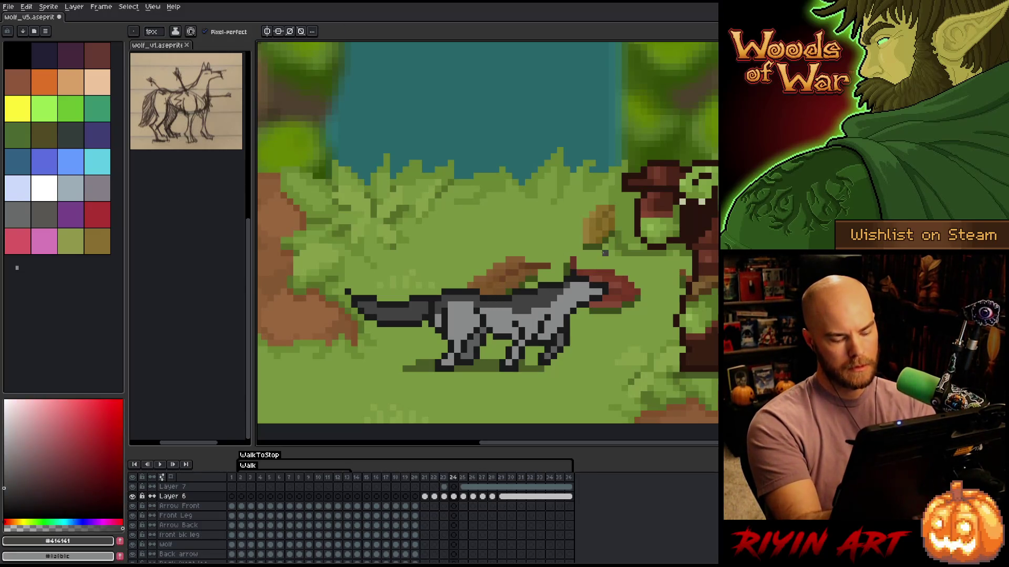
Preview the walk animation, sample #1b1b1b and #8a8b8c on frame 24, then advance to frame 25
key("Return")
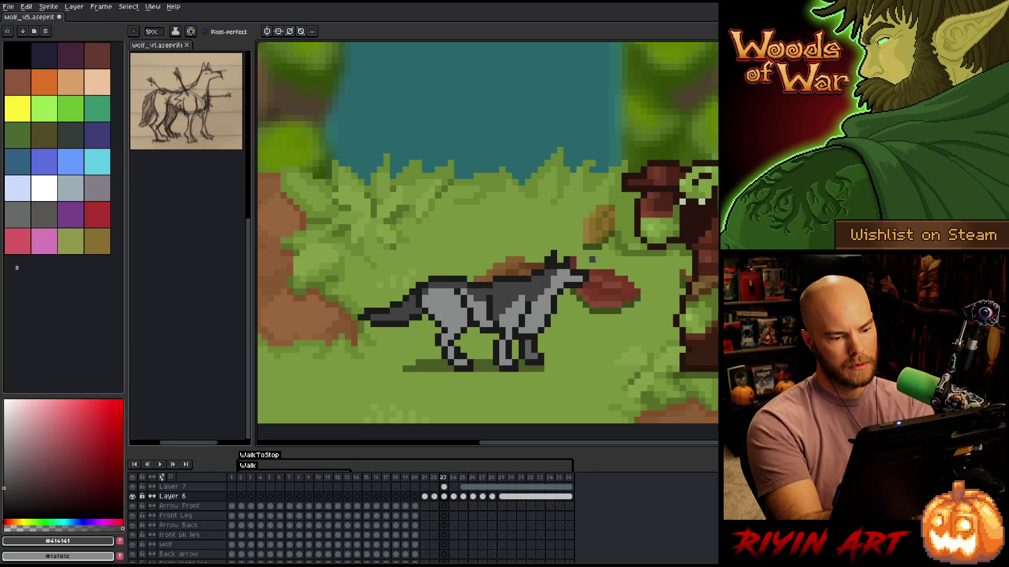
key("Return")
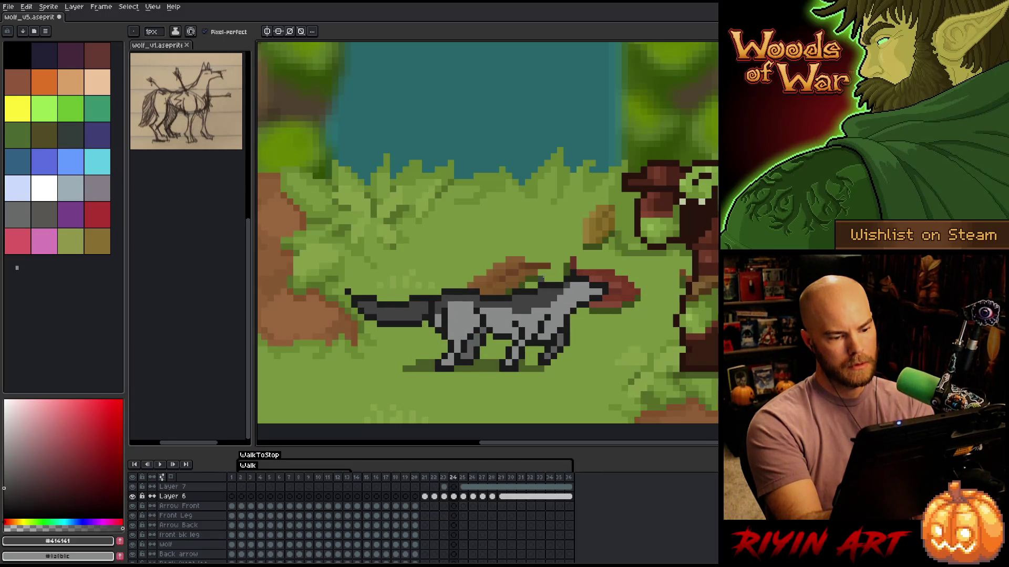
left_click(487, 311, "alt")
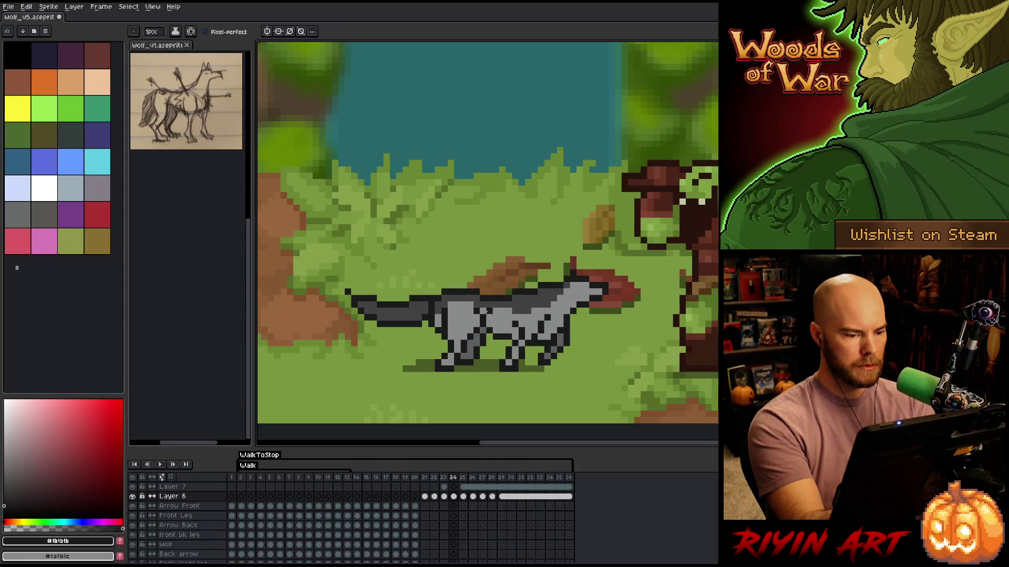
left_click(488, 304, "alt")
key("Return")
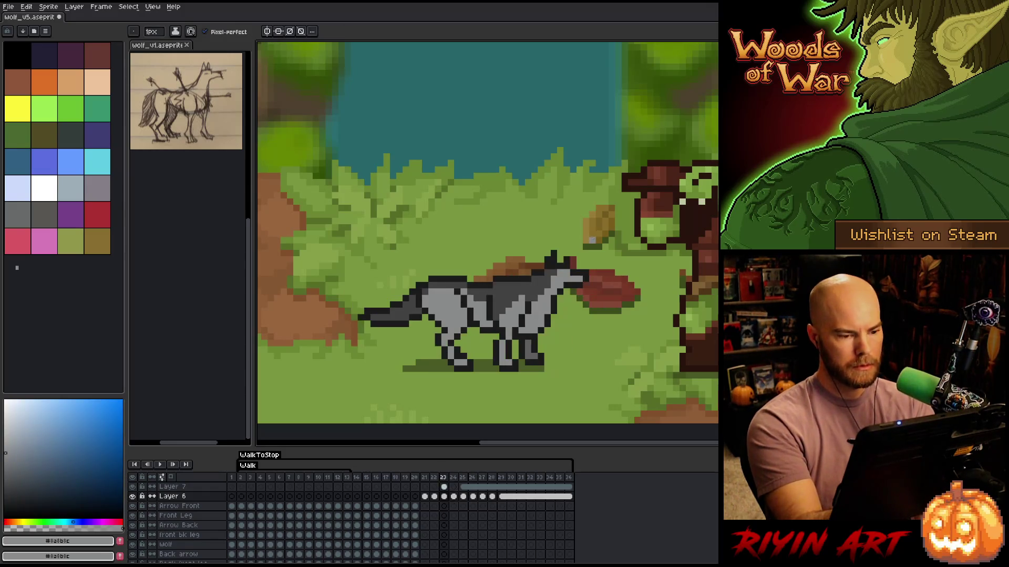
key("Return")
key("Right")
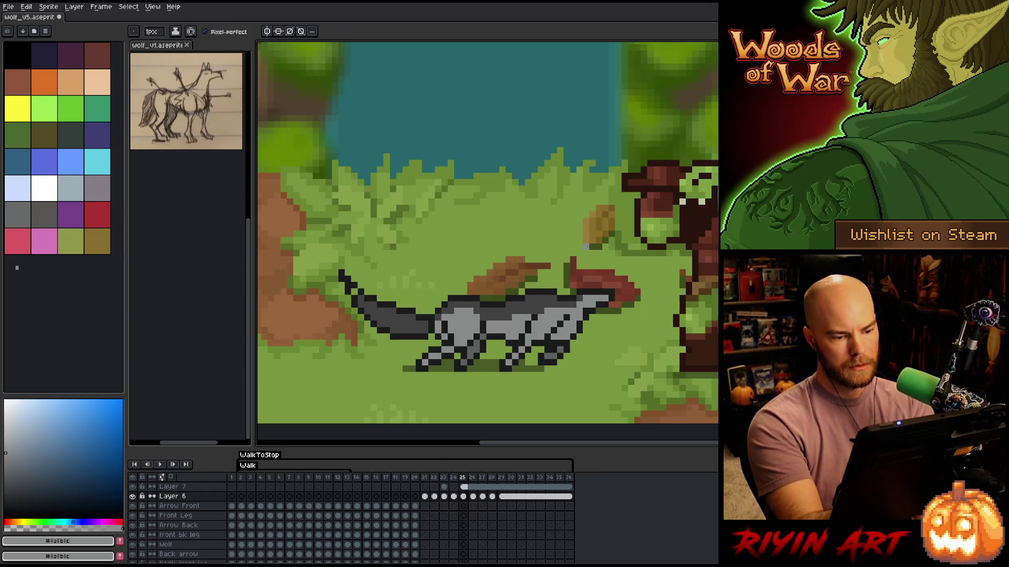
Compare the wolf's tail across frames 24–26, picking the dark grey #414141 along the way
key("Left")
key("Right")
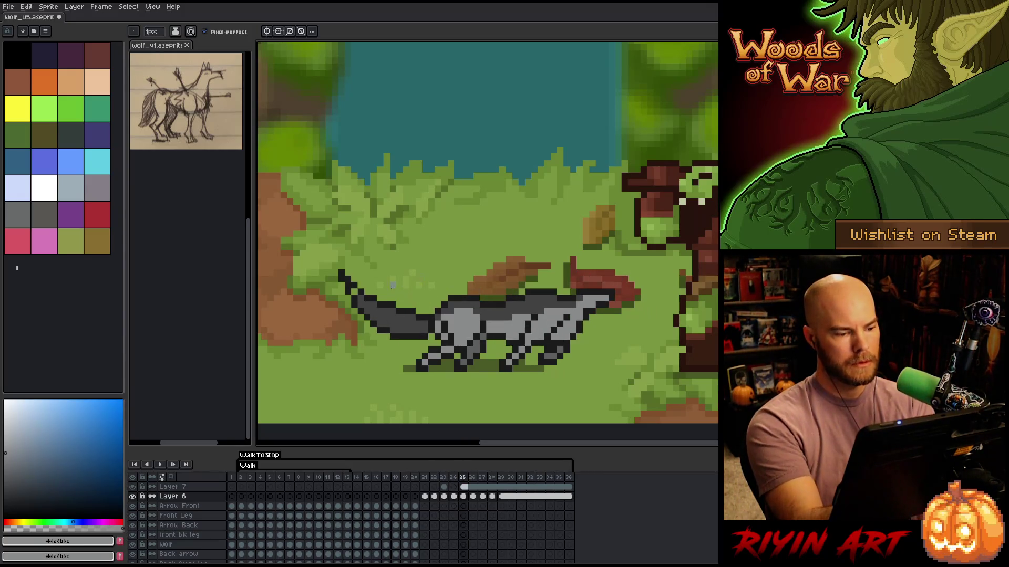
left_click(392, 315, "alt")
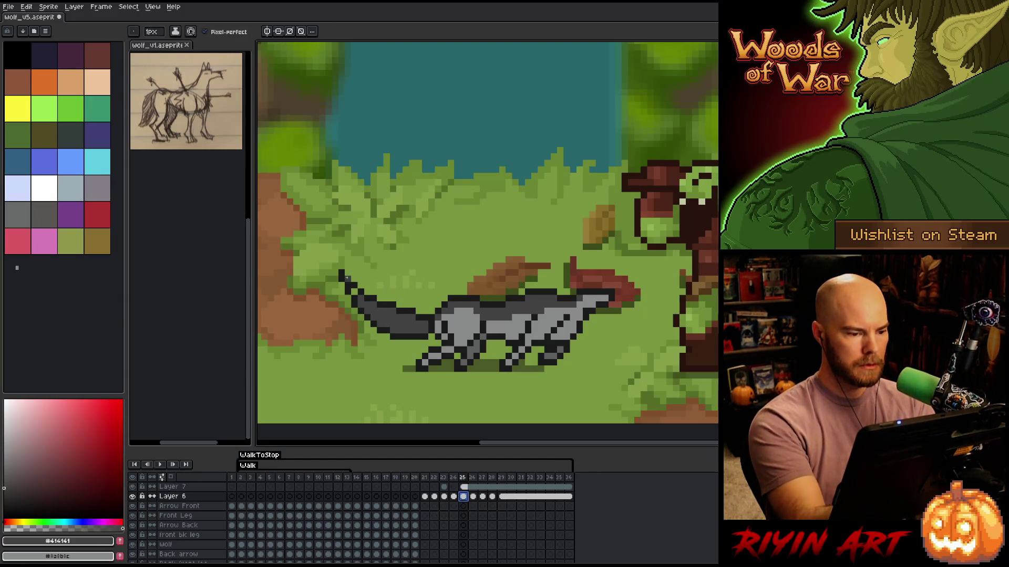
key("Left")
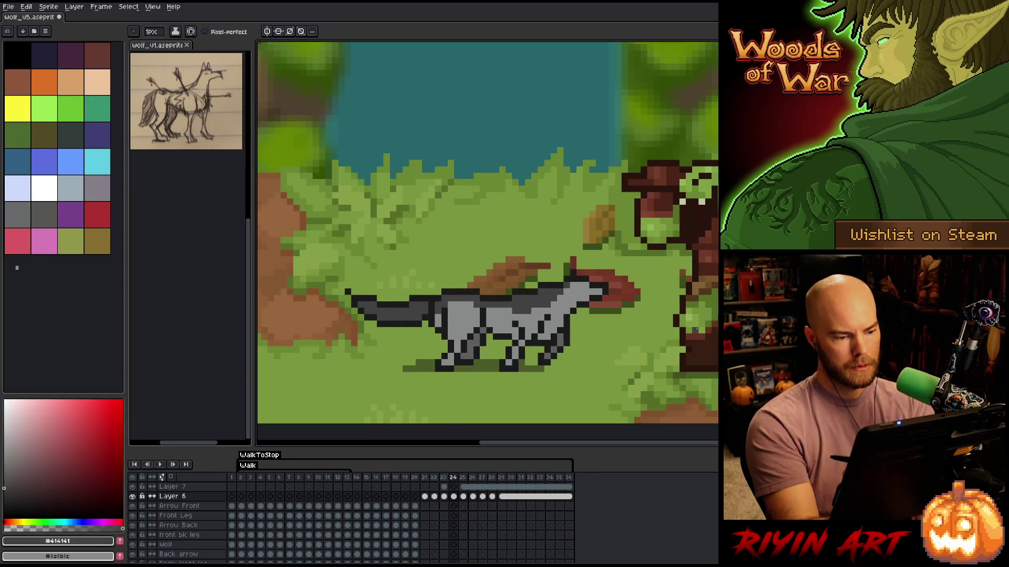
key("Right")
key("Right")
key("Right")
key("Left")
key("Left")
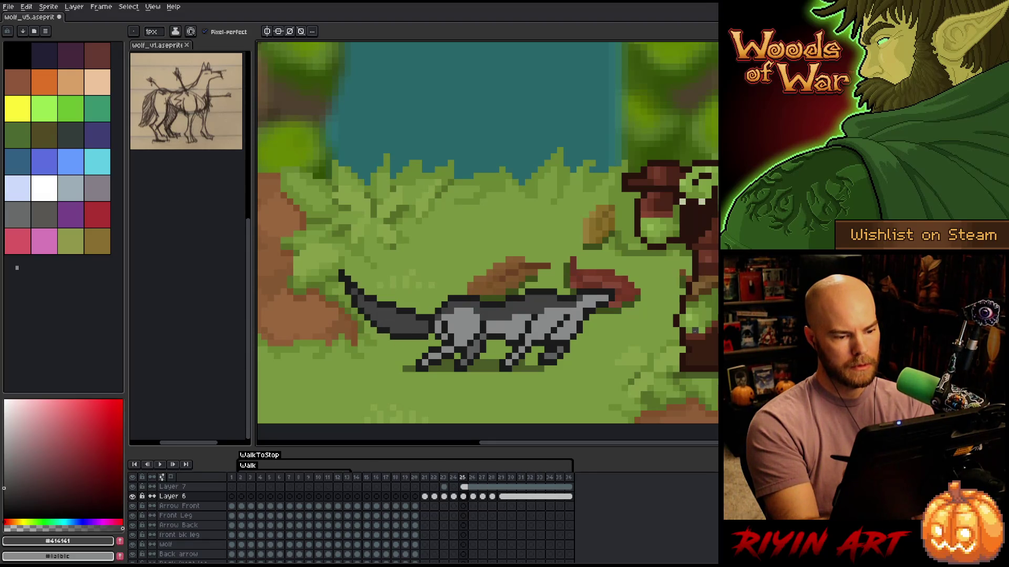
key("Right")
left_click(462, 497)
left_click(473, 497)
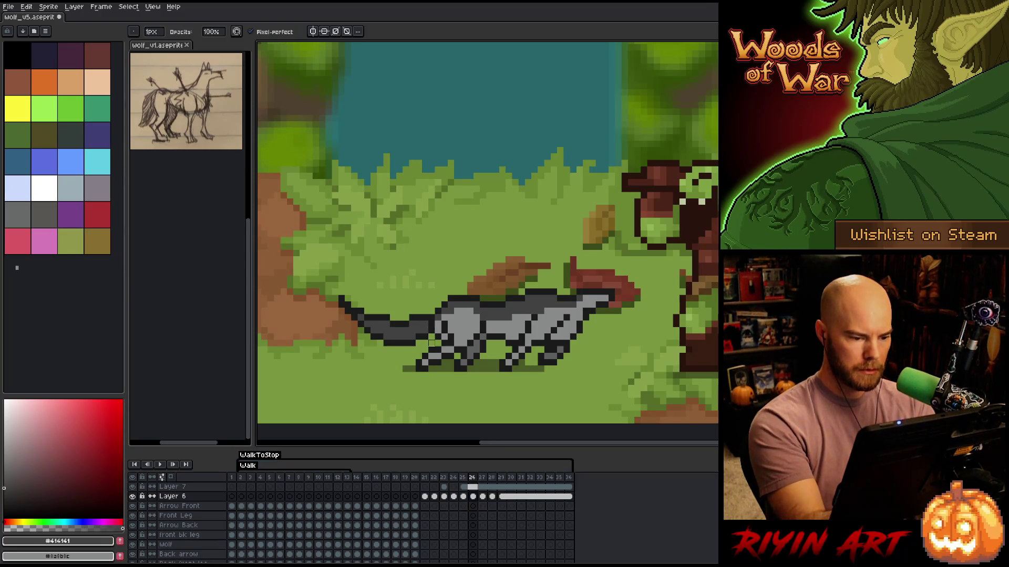
key("Left")
key("Right")
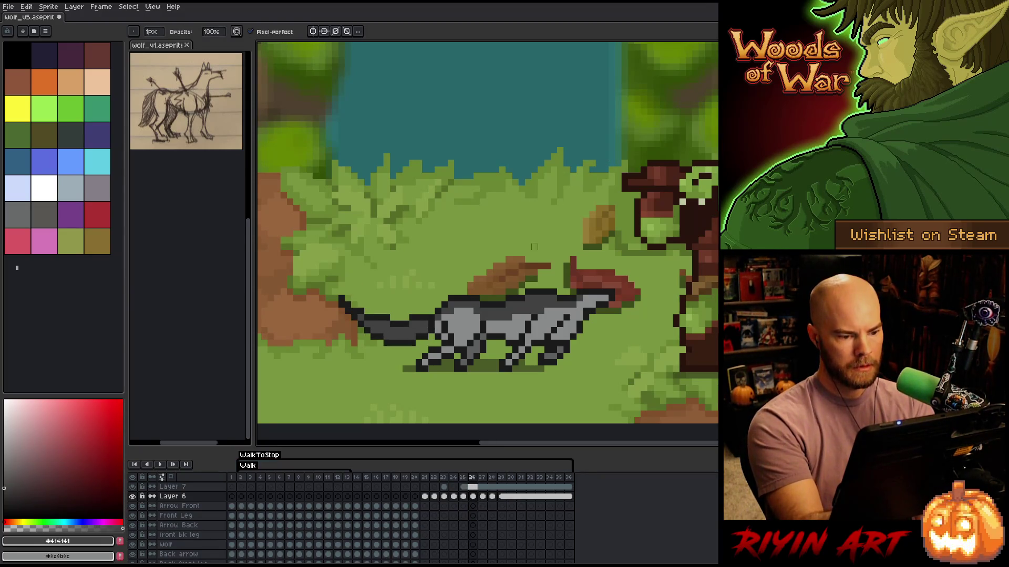
Compare frame 27's tail pose with frame 26, then step forward through frame 28 and on to frame 4
key("Right")
key("Left")
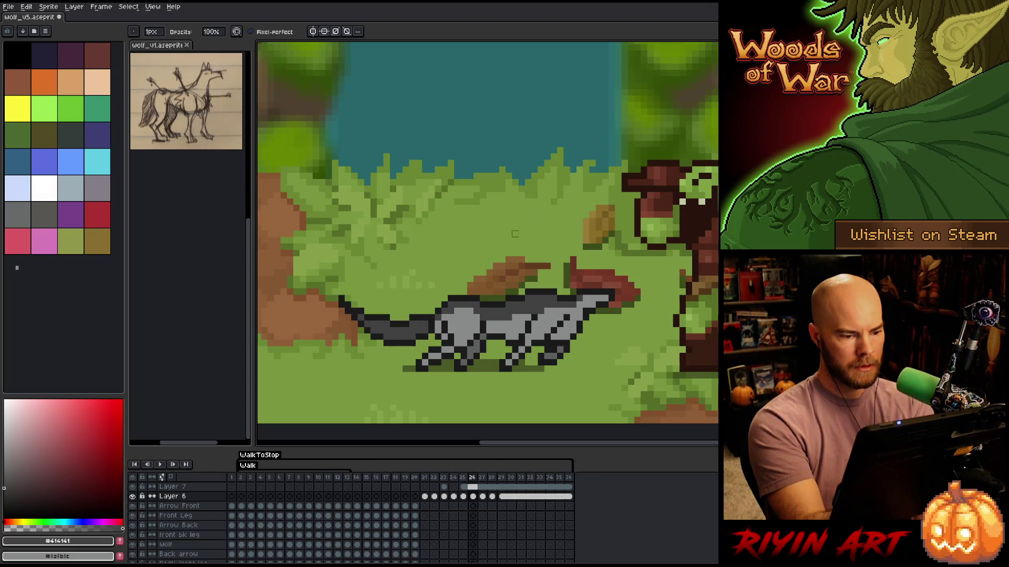
key("Right")
key("Left")
key("Right")
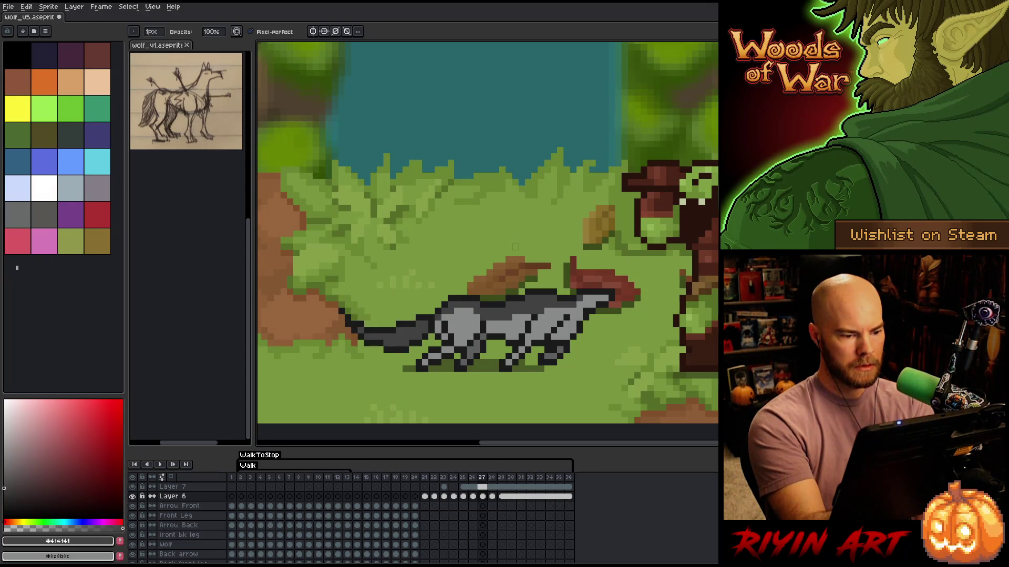
key("Left")
key("Right")
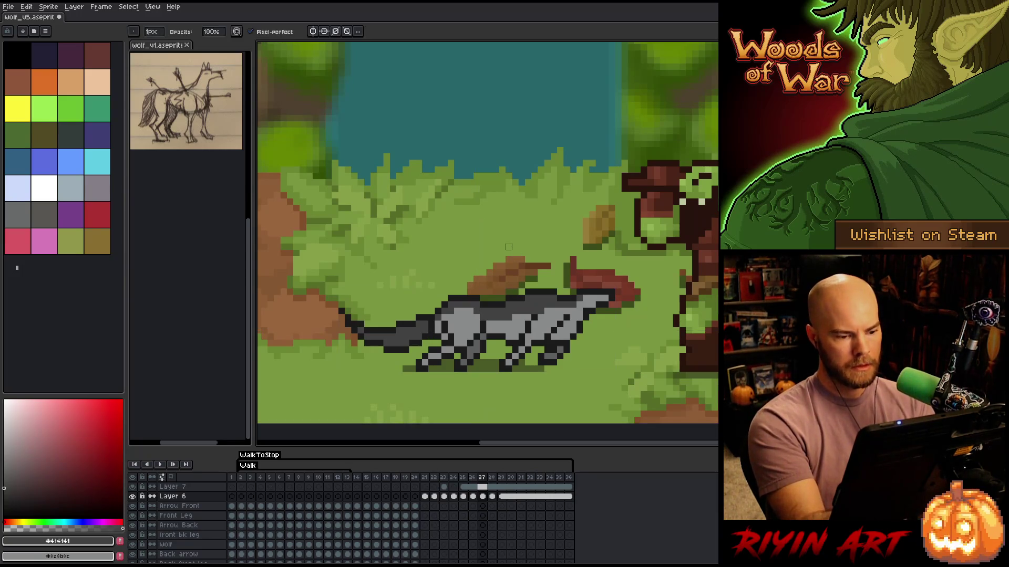
key("Left")
key("Right")
key("Right")
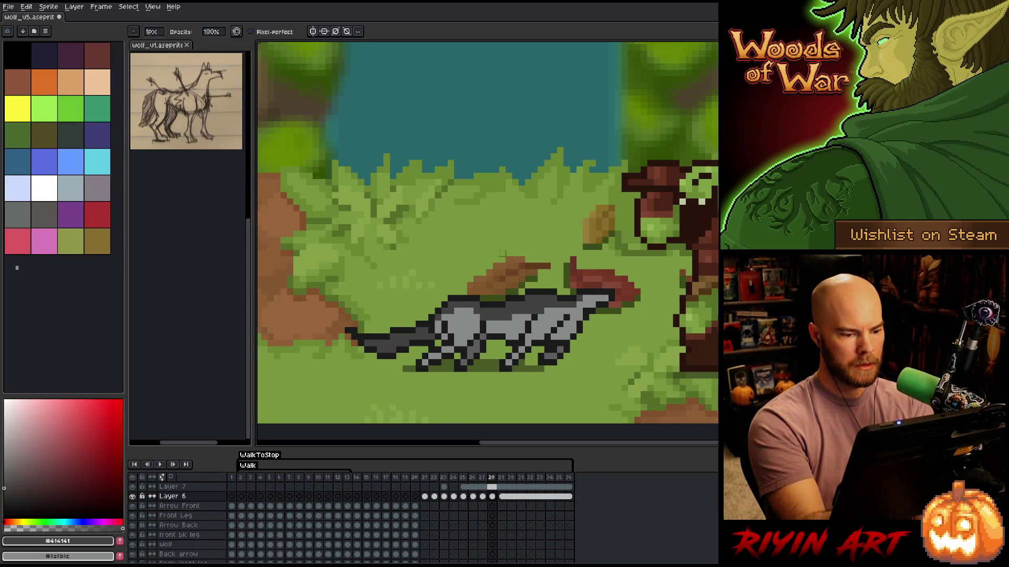
key("Right")
key("Right")
key("Right")
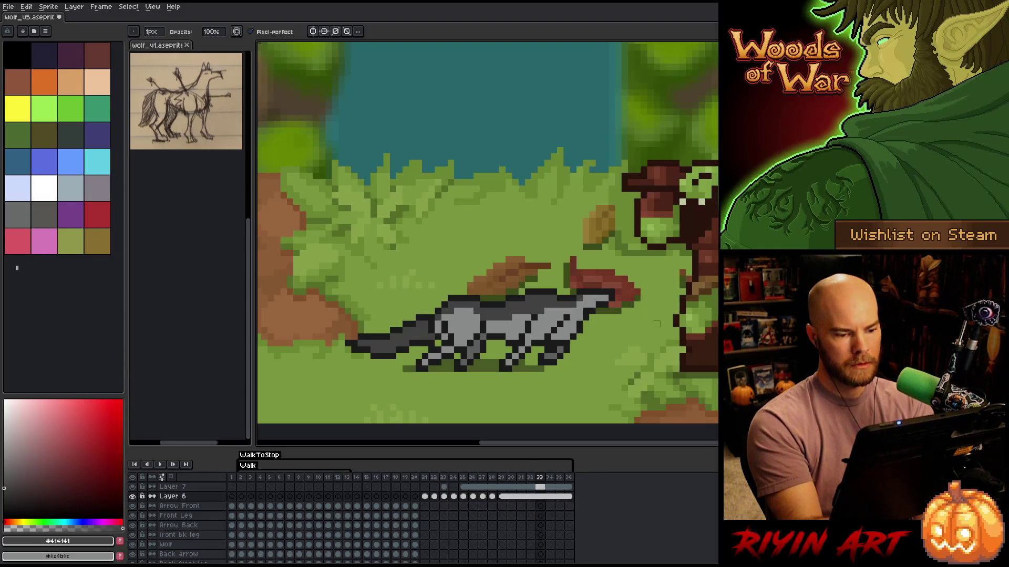
key("Right")
key("Right")
key("Right")
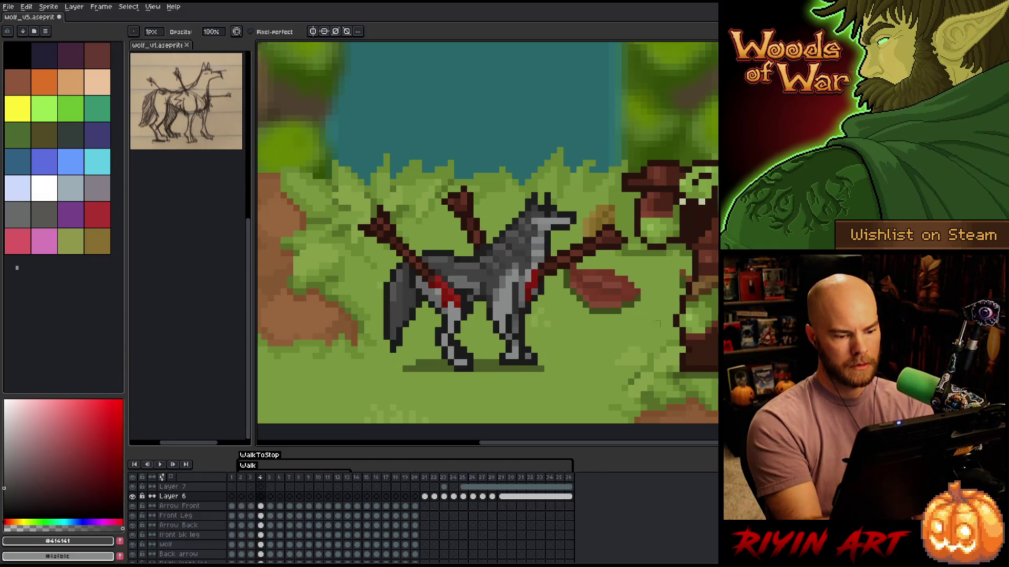
key("Right")
key("Right")
key("Right")
Select the shadow layer's cels for frames 21–36 and unlink them
scroll(456, 529, "down", 3)
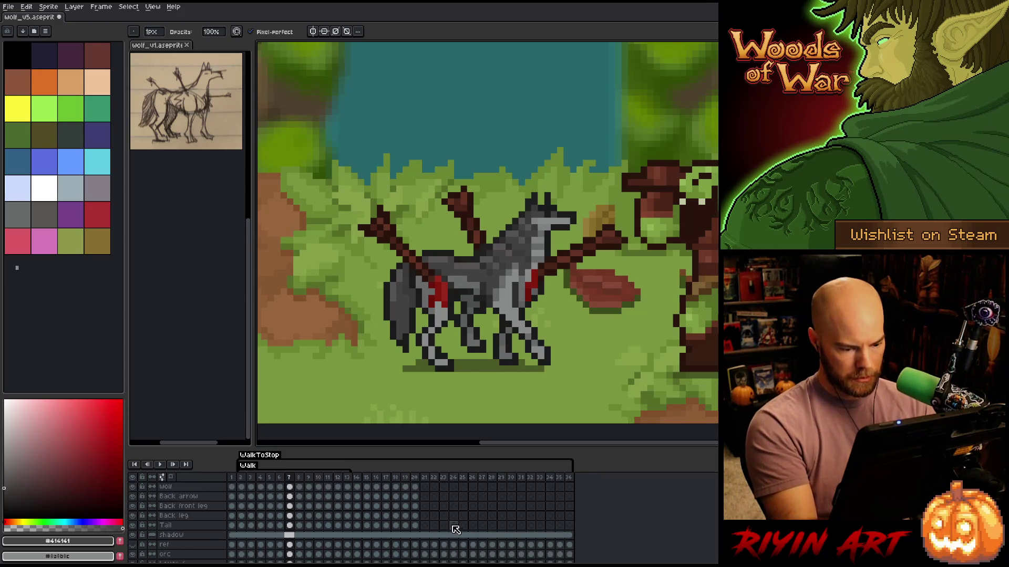
left_click(424, 536)
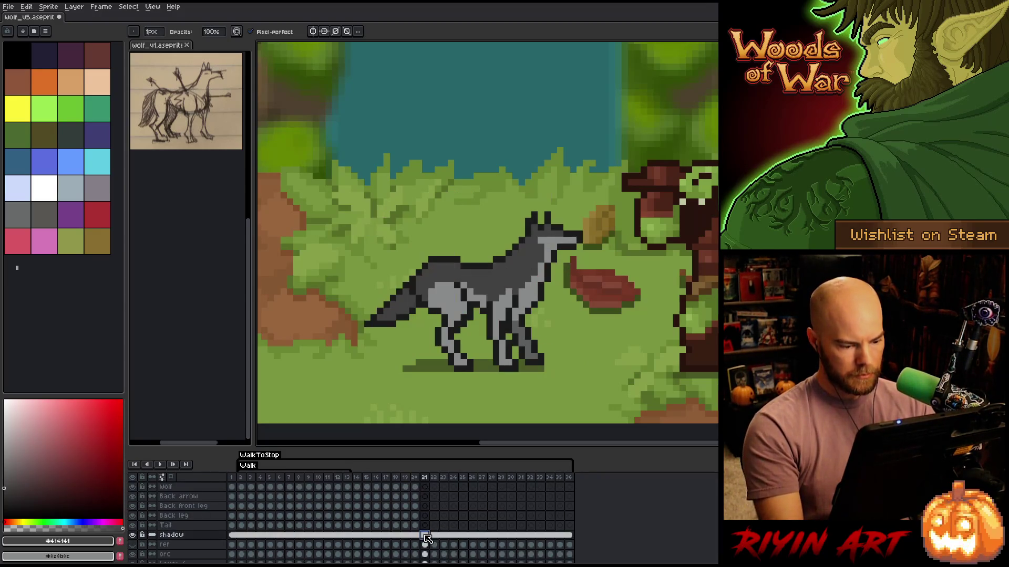
left_click_drag(430, 537, 574, 537)
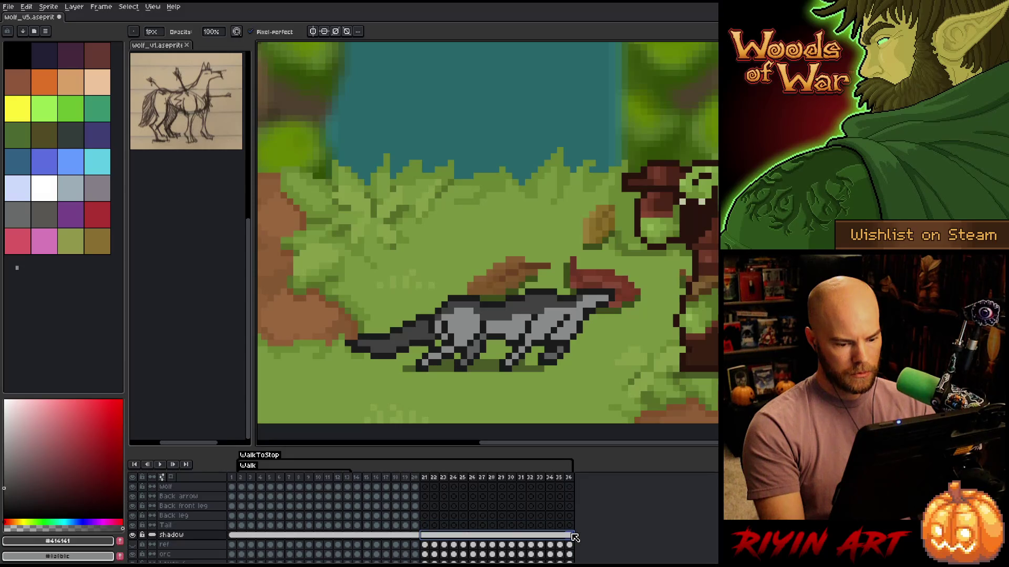
right_click(574, 536)
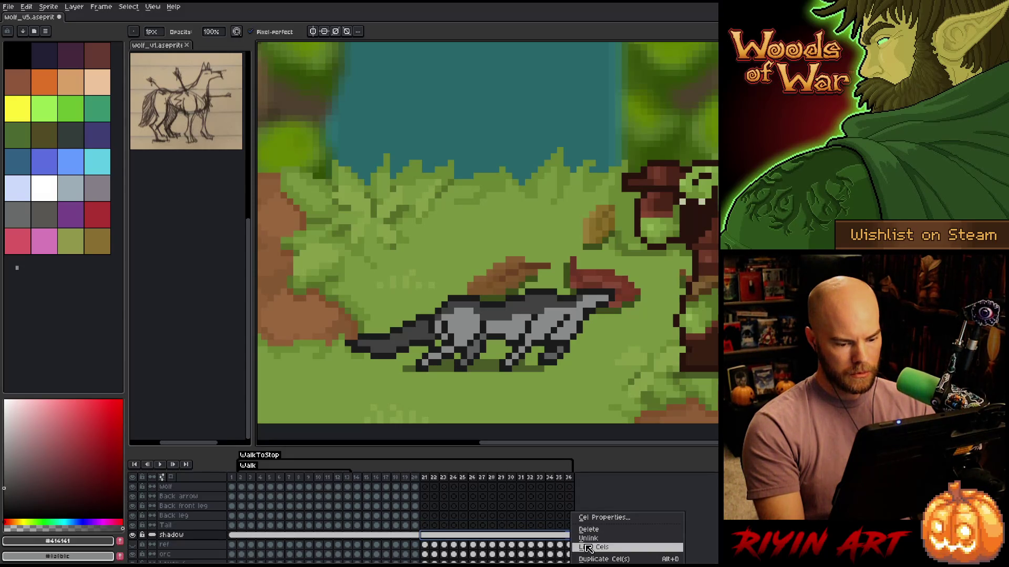
left_click(587, 540)
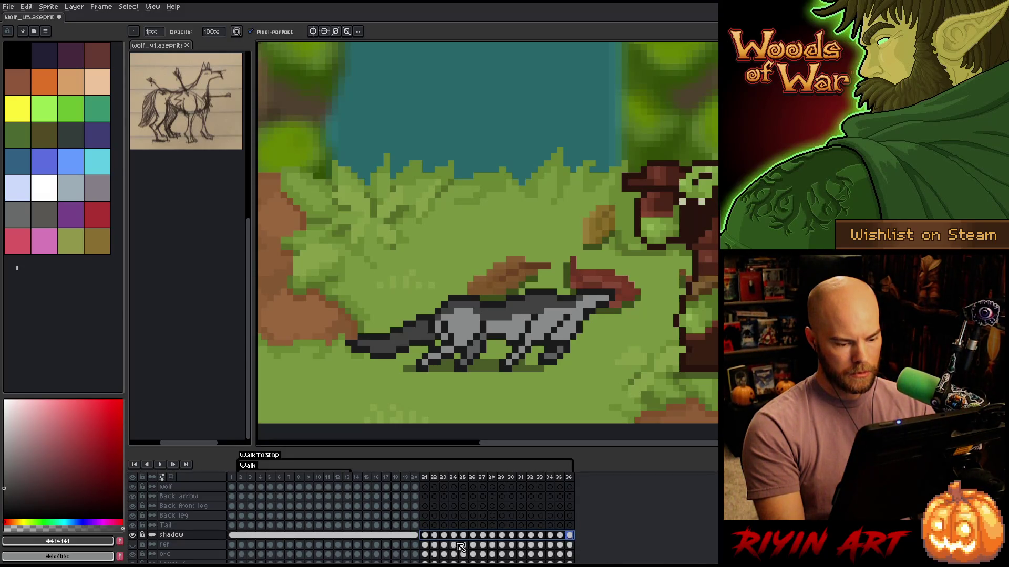
left_click(430, 537)
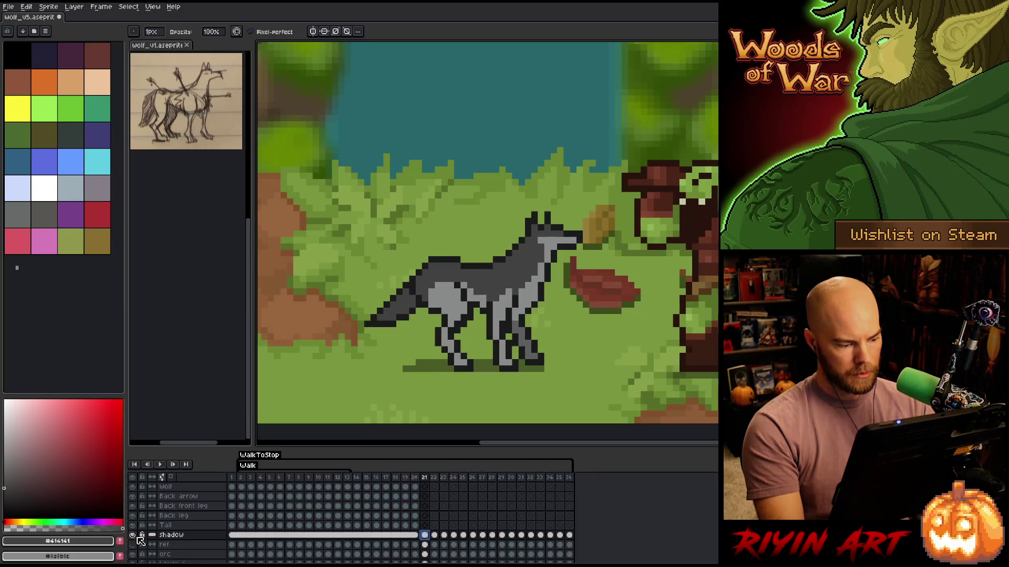
Solo the shadow layer, sample its colour, clear frames 21–36, and make all layers visible again
left_click(138, 535, "alt")
key("i")
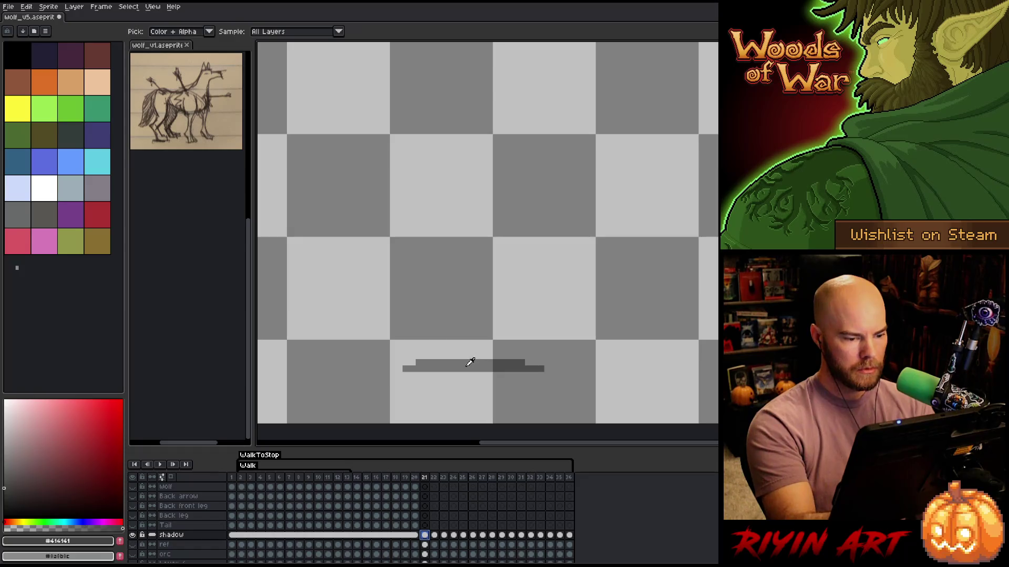
left_click(469, 354)
key("b")
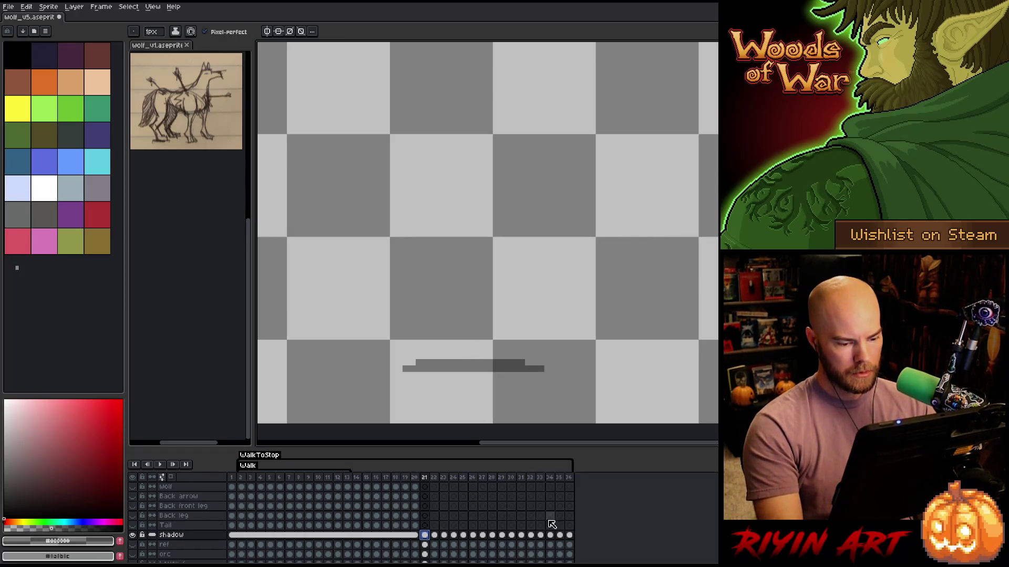
left_click_drag(576, 537, 428, 538)
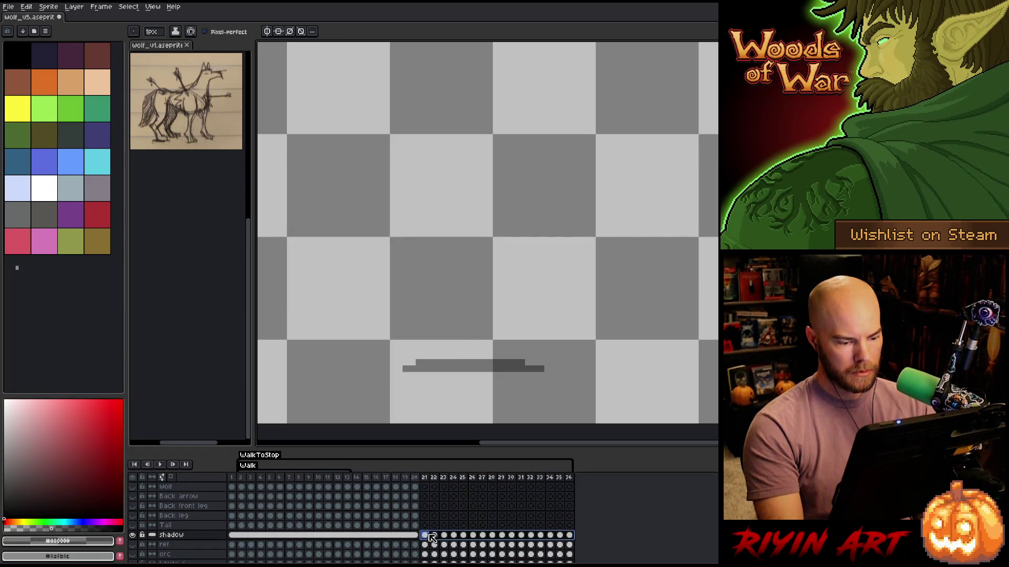
key("Delete")
left_click(428, 537)
left_click(132, 535, "alt")
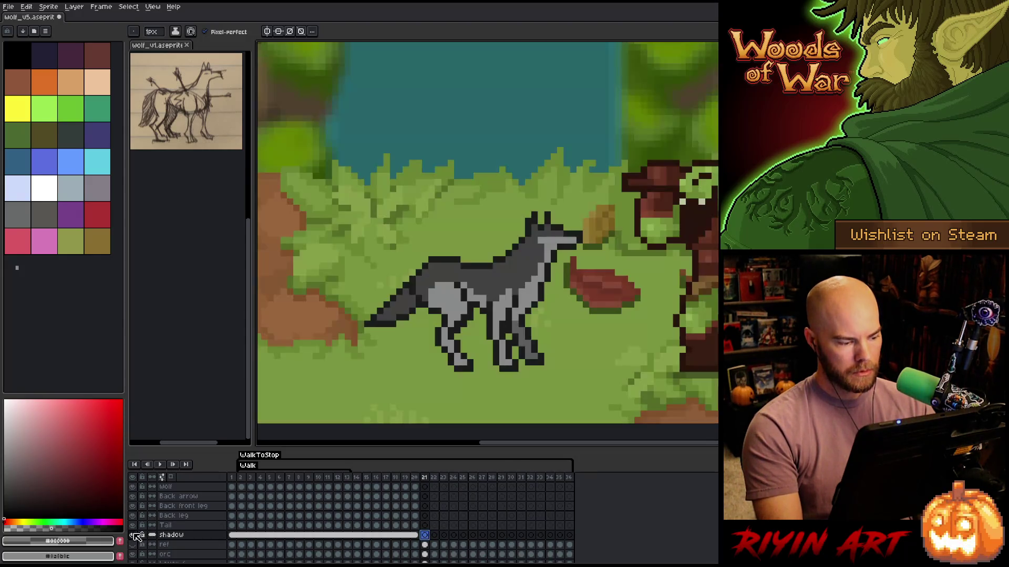
Step through the shadow cels from frame 20 to frame 23, comparing the shadows
key("Left")
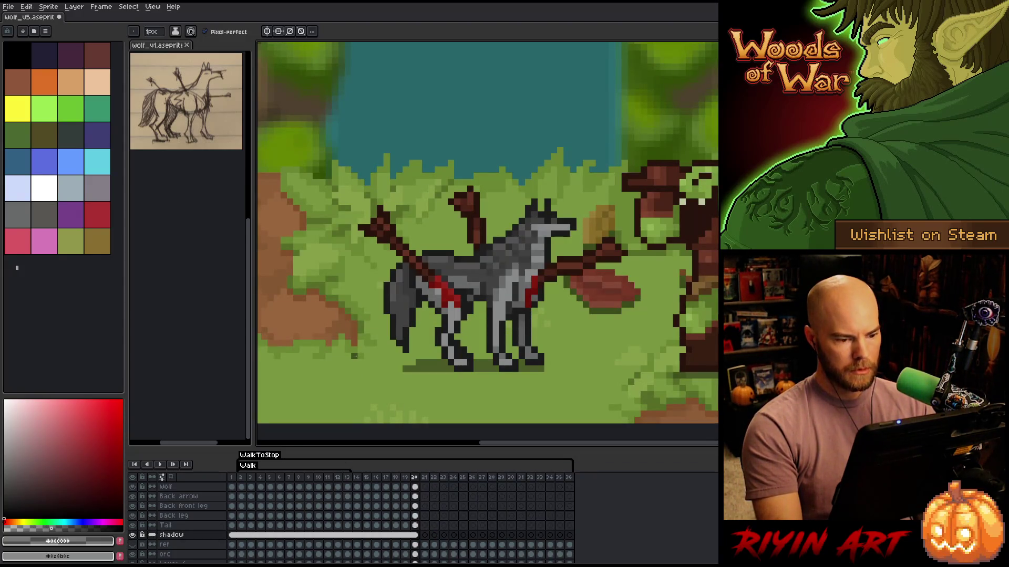
left_click(415, 535)
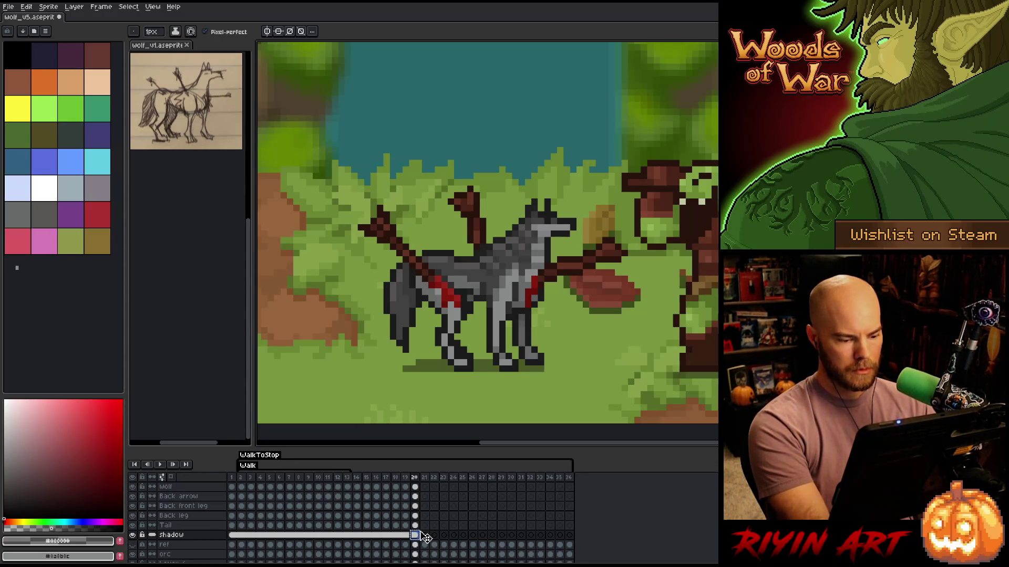
left_click(425, 537)
key("Left")
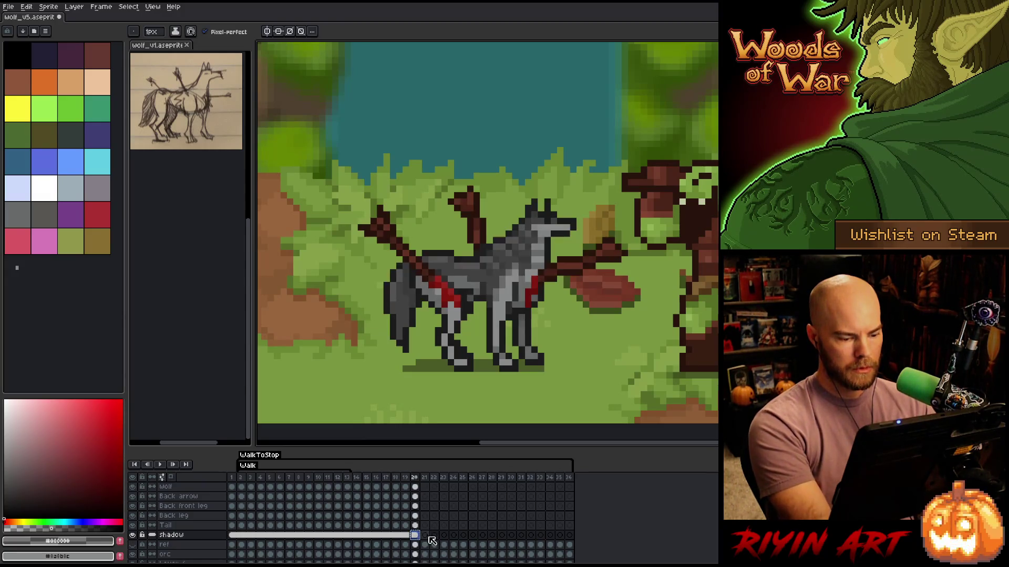
left_click(427, 537)
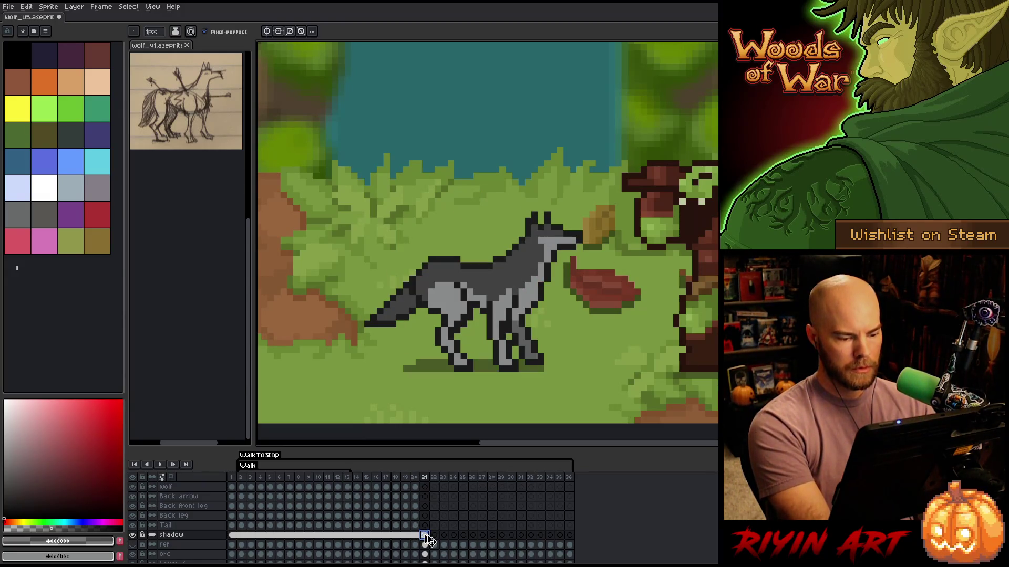
left_click(435, 536)
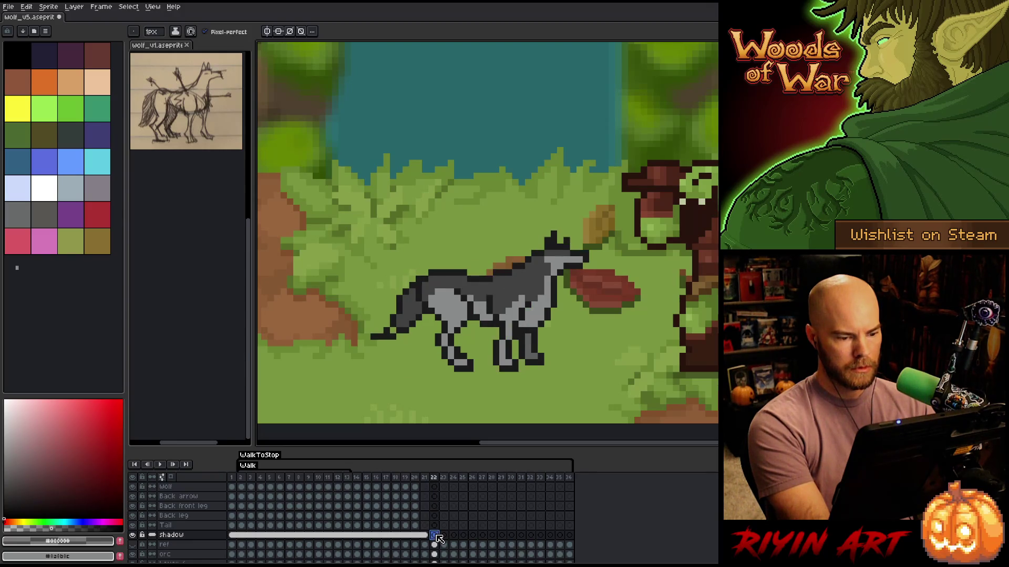
left_click(444, 536)
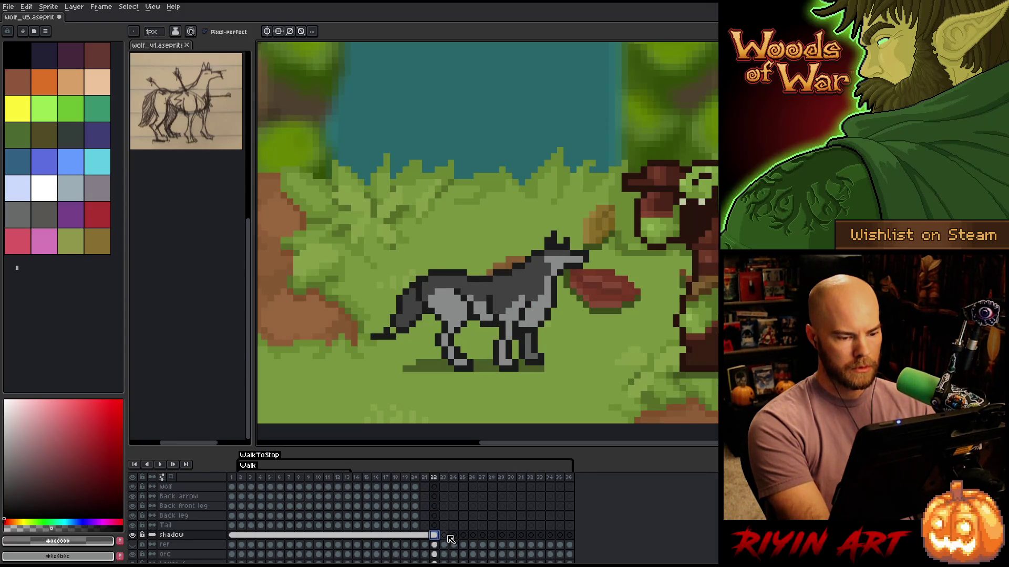
Paste a shadow on frame 23, darken it under the hind legs, and trim its left end
key("ctrl+v")
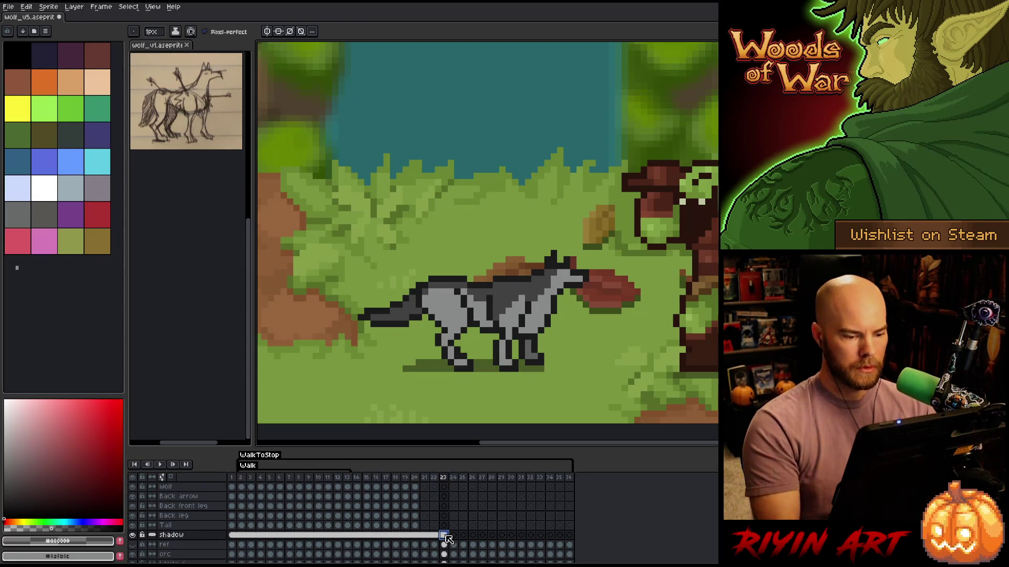
left_click_drag(492, 357, 419, 351)
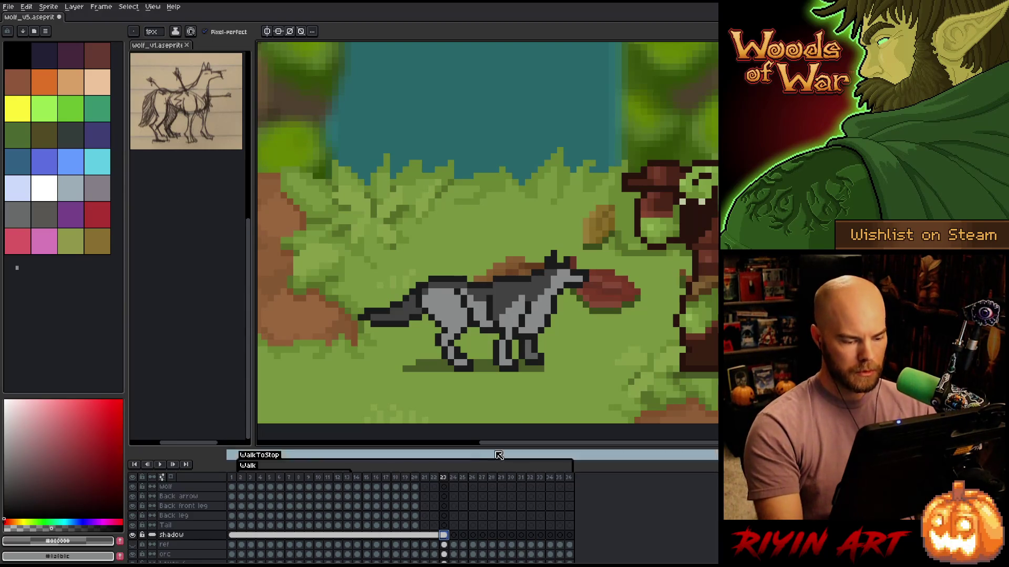
left_click(446, 534)
right_click(447, 535)
left_click(453, 545)
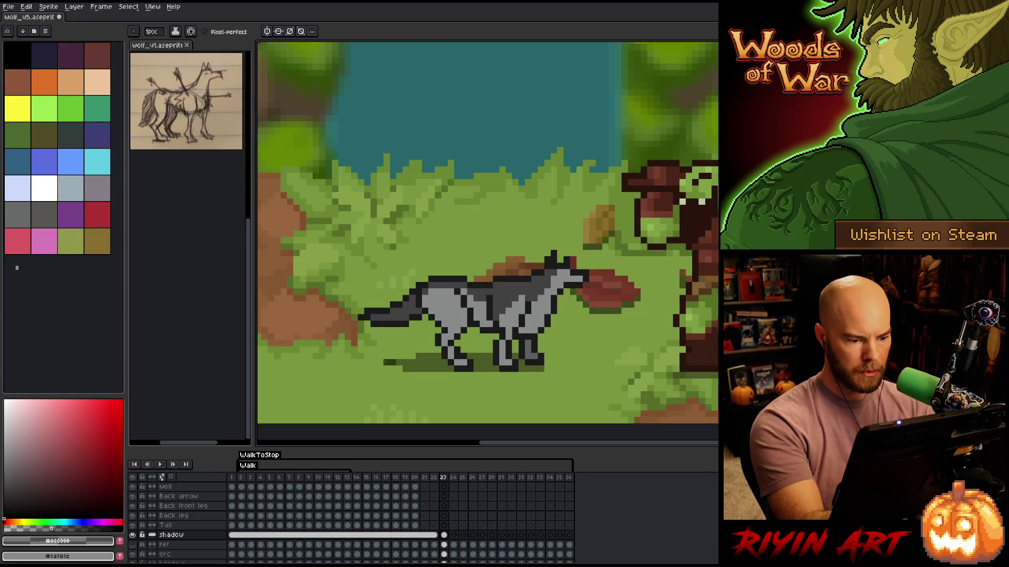
left_click_drag(379, 362, 399, 370)
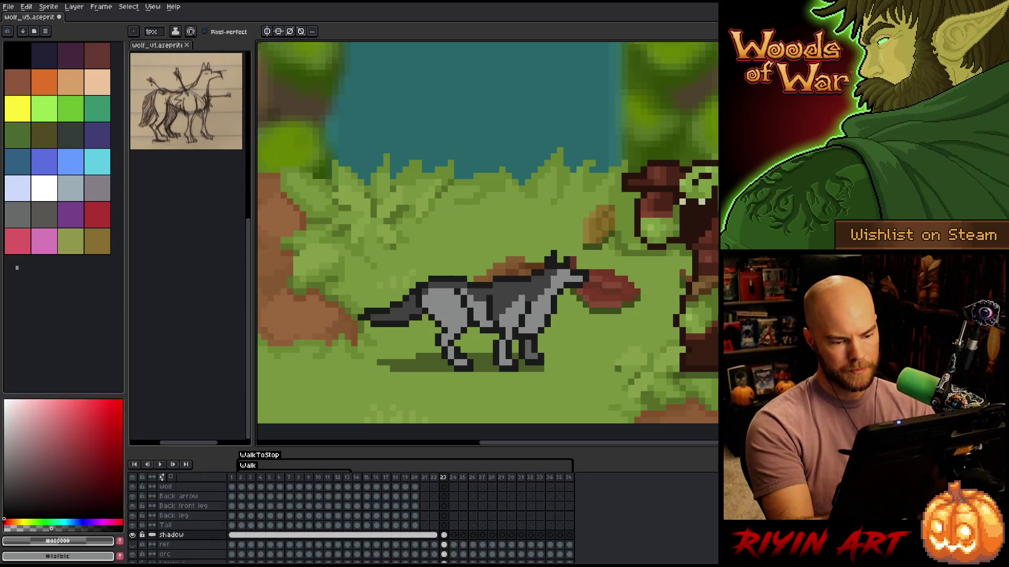
right_click(435, 535)
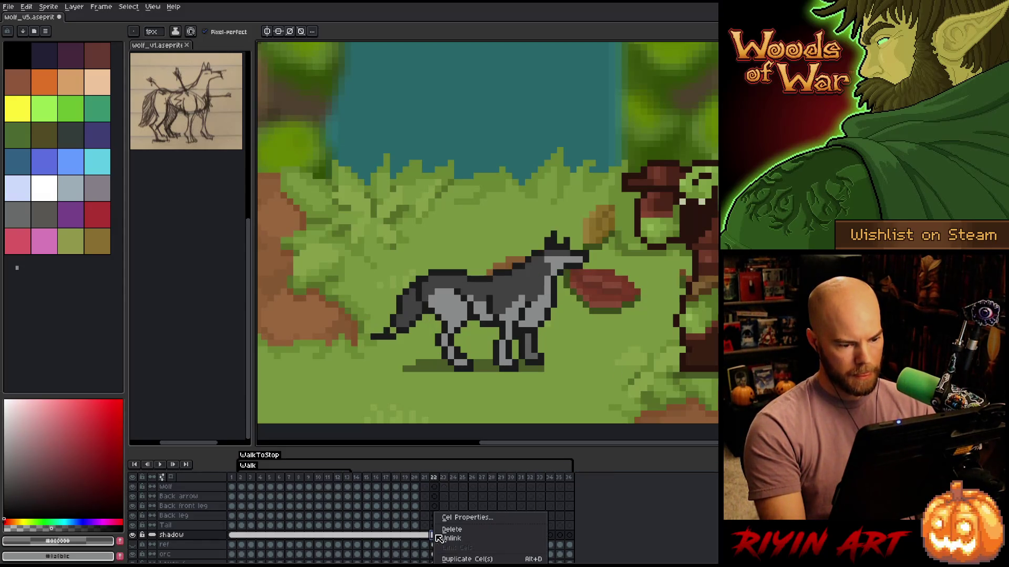
Unlink the shadow cels at frames 22 and 21 from the shared walk shadow
left_click(451, 538)
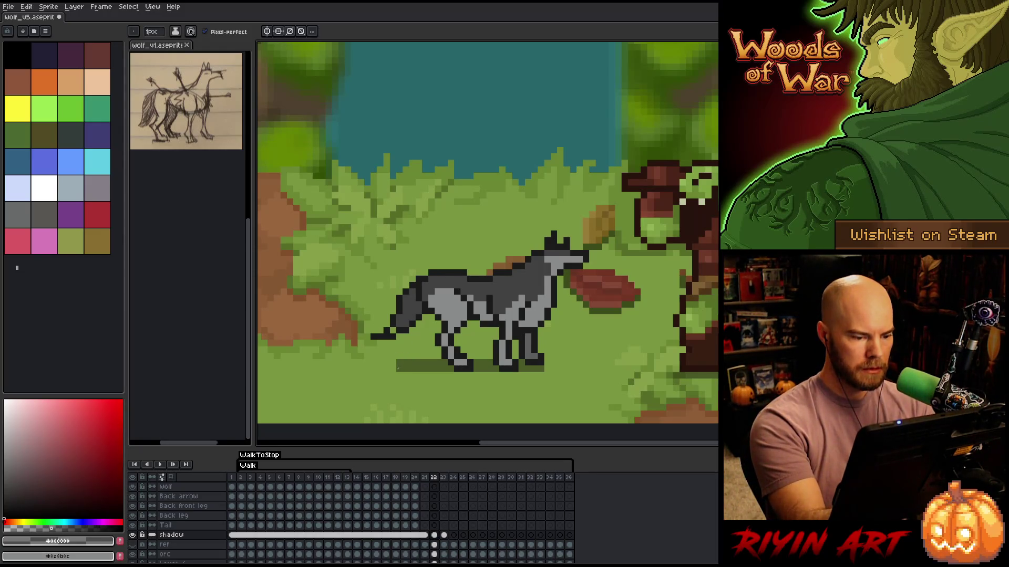
key("Left")
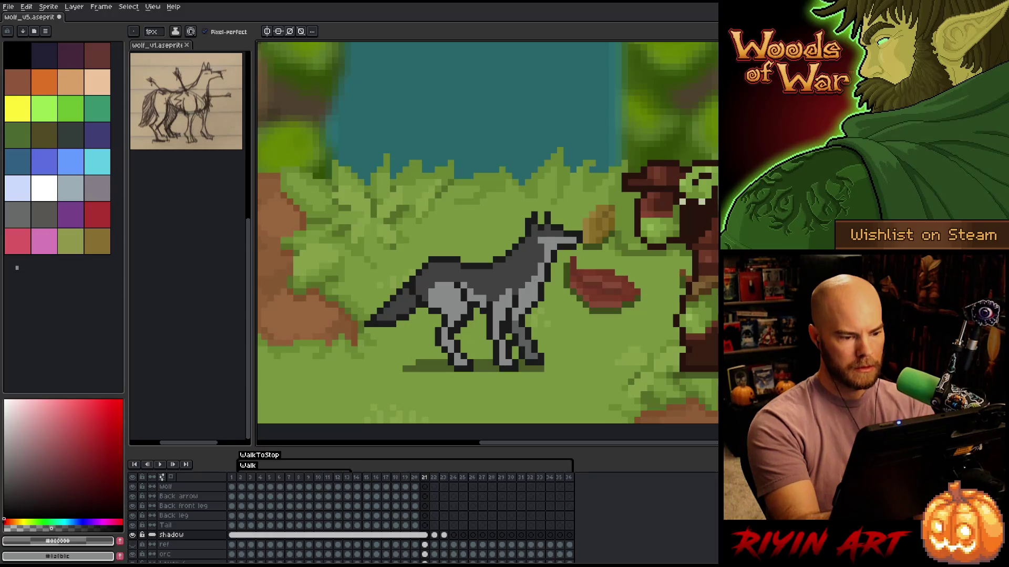
key("Left")
key("Right")
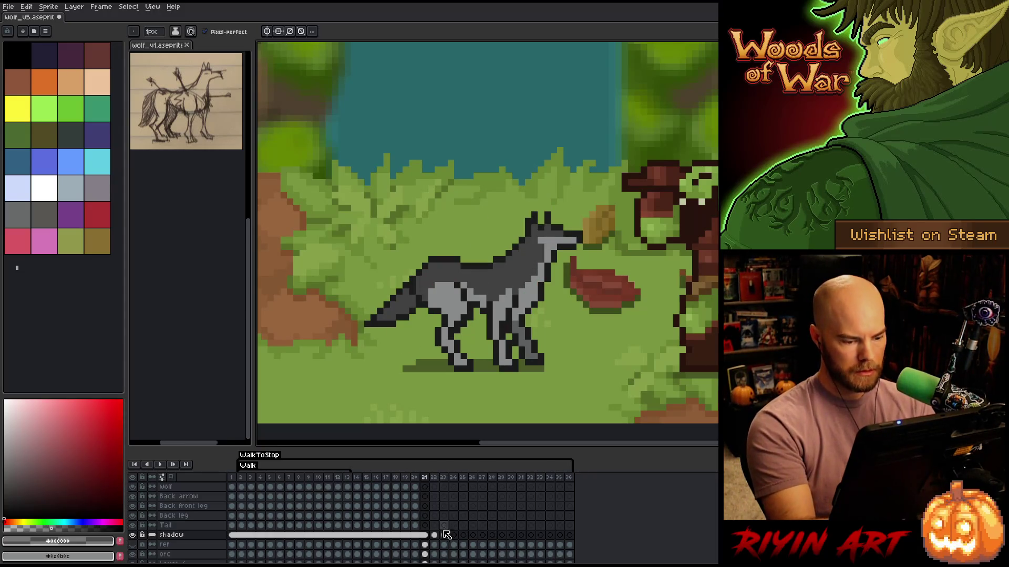
right_click(424, 534)
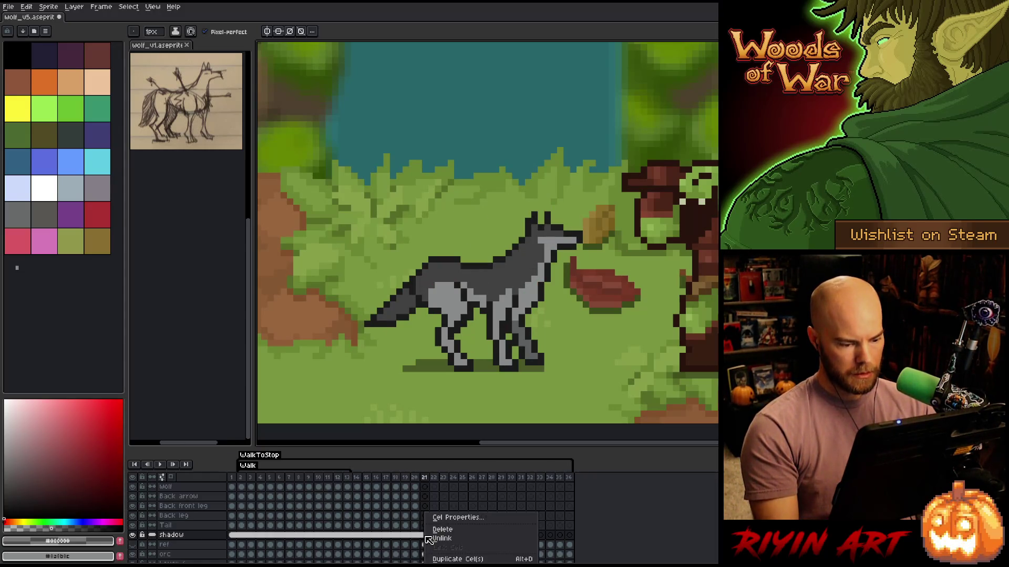
left_click(438, 542)
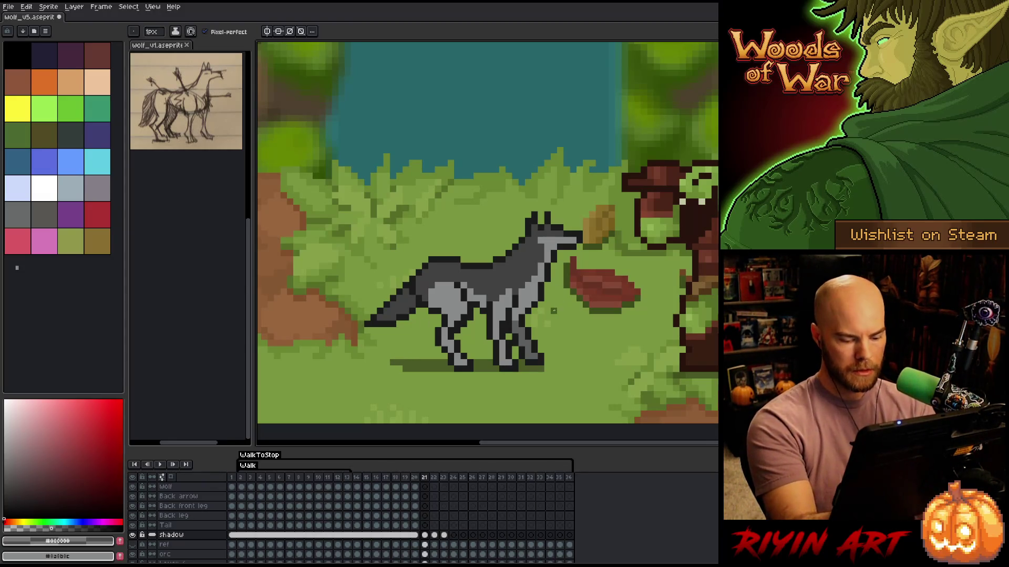
Compare the frame 21 and 22 poses with the pencil ready for shadow edits
key("Left")
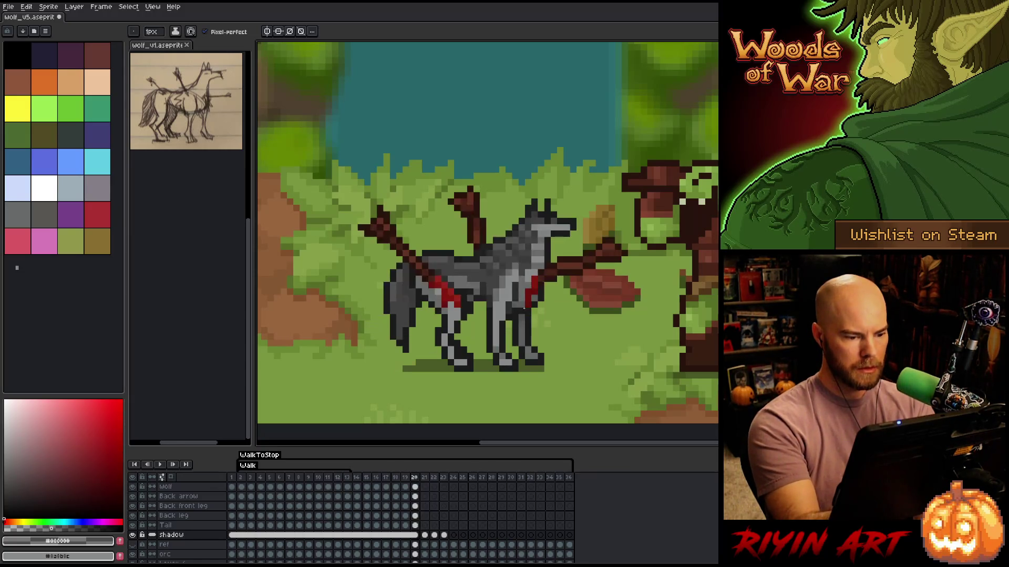
key("Right")
key("Left")
key("Right")
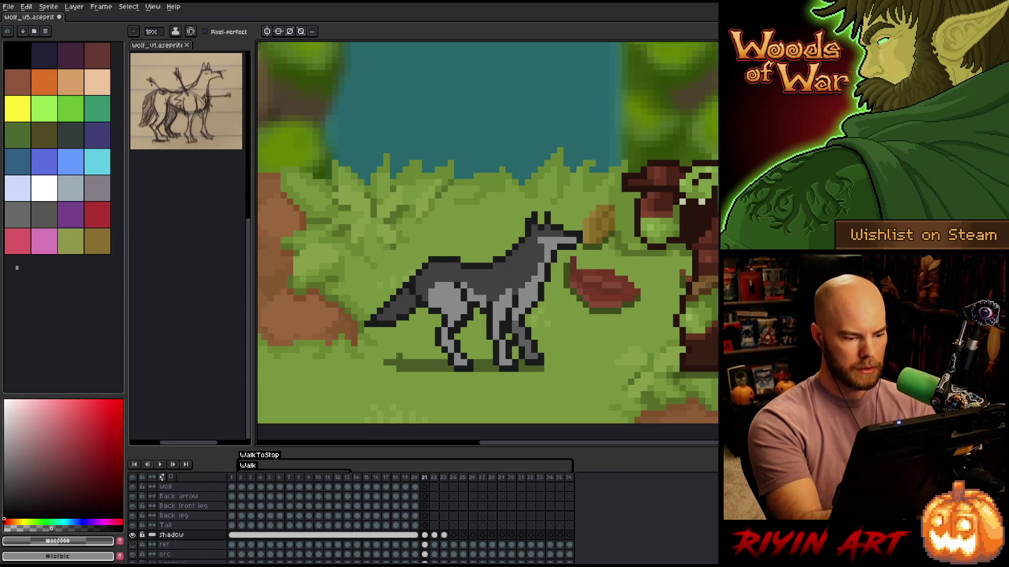
key("b")
key("Left")
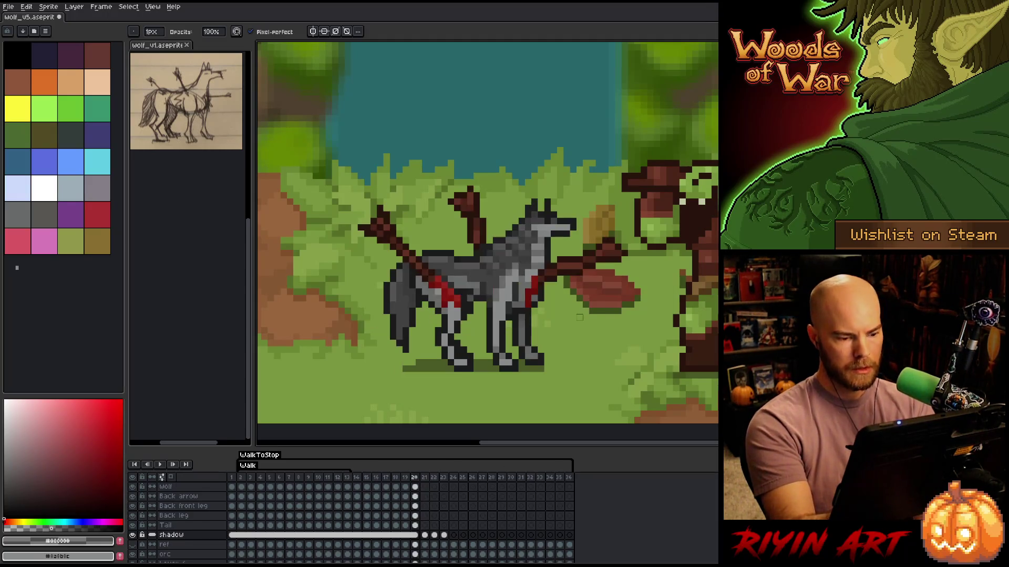
key("Right")
key("Right")
key("Left")
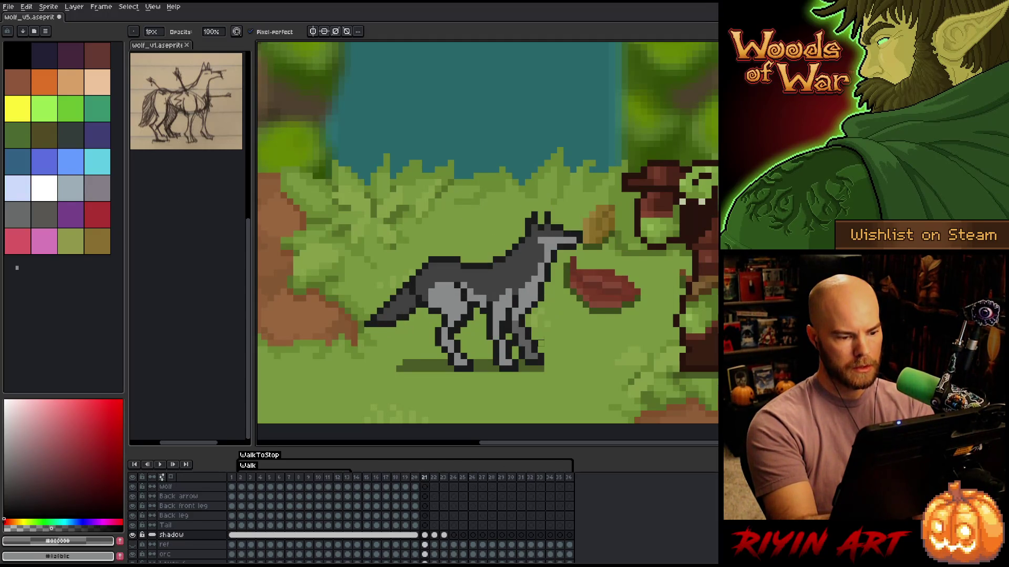
key("Right")
key("Left")
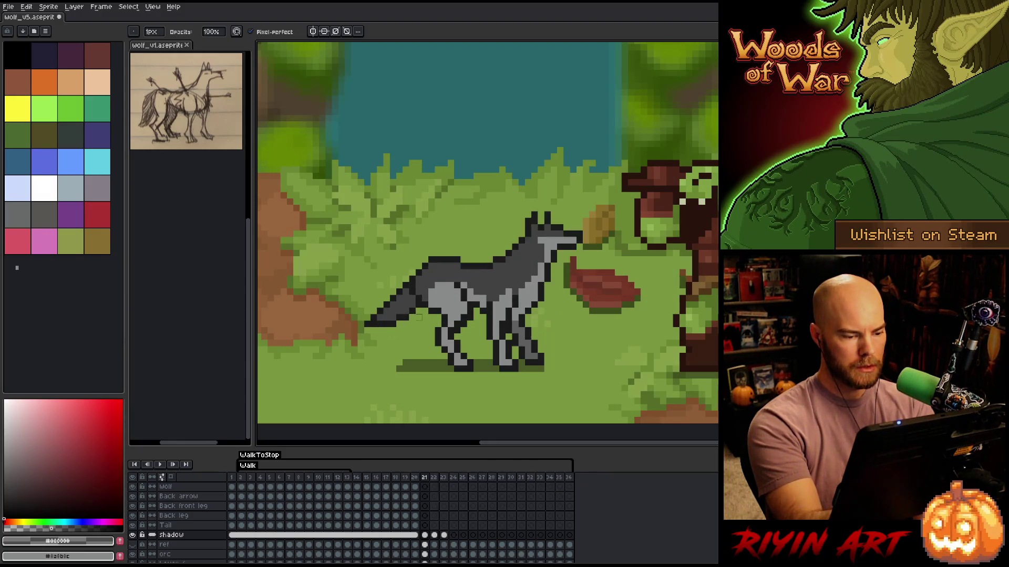
key("Right")
Erase and darken the left end of the frame-22 shadow, checking it against frame 23
key("e")
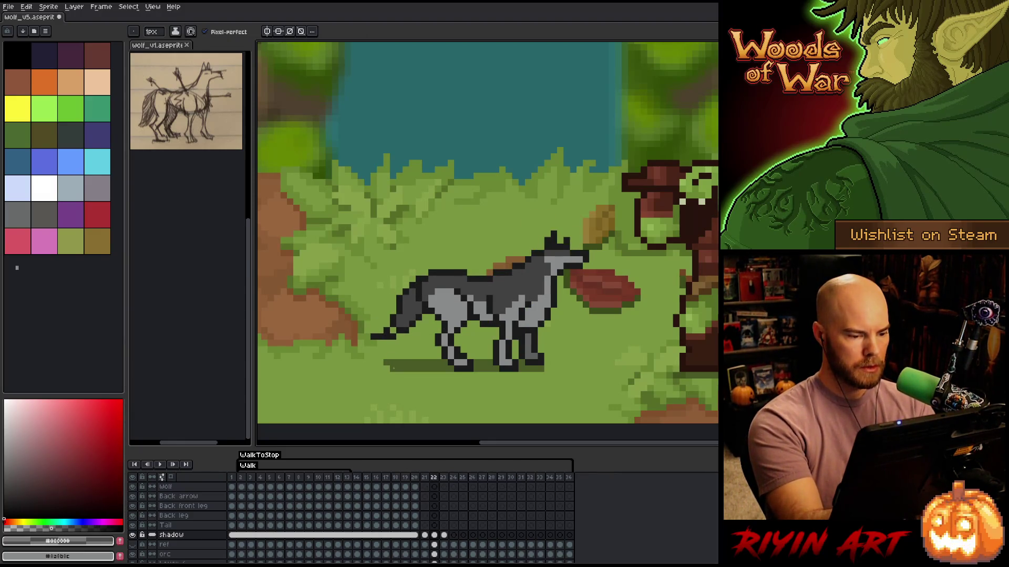
key("Left")
key("Right")
key("Right")
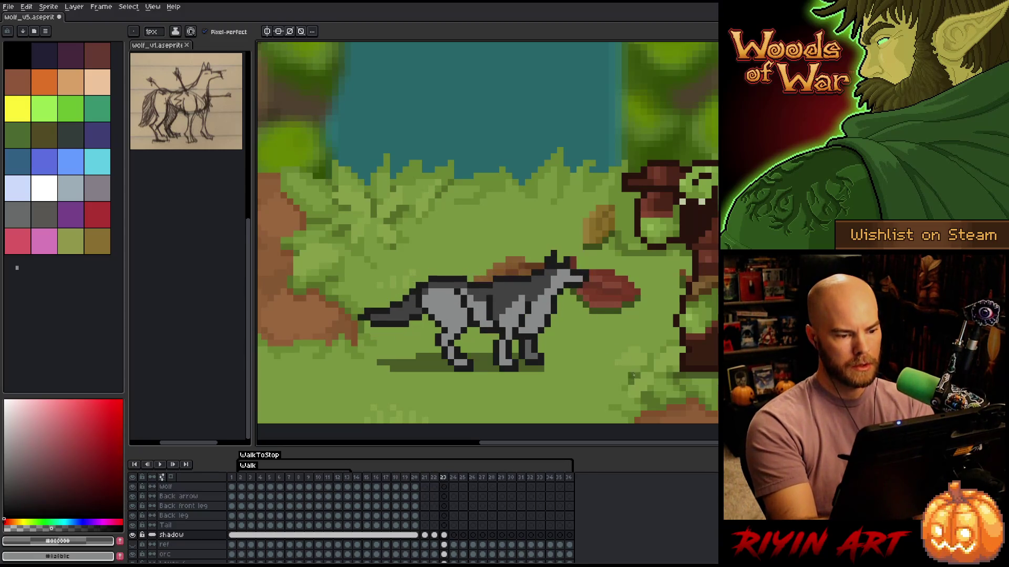
key("Left")
left_click_drag(386, 369, 394, 369)
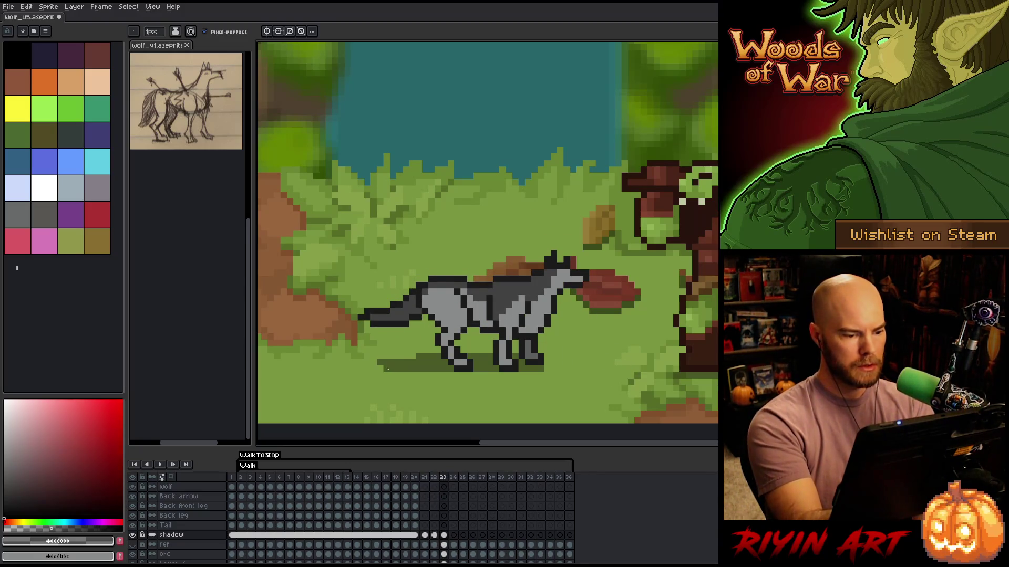
key("Left")
key("Right")
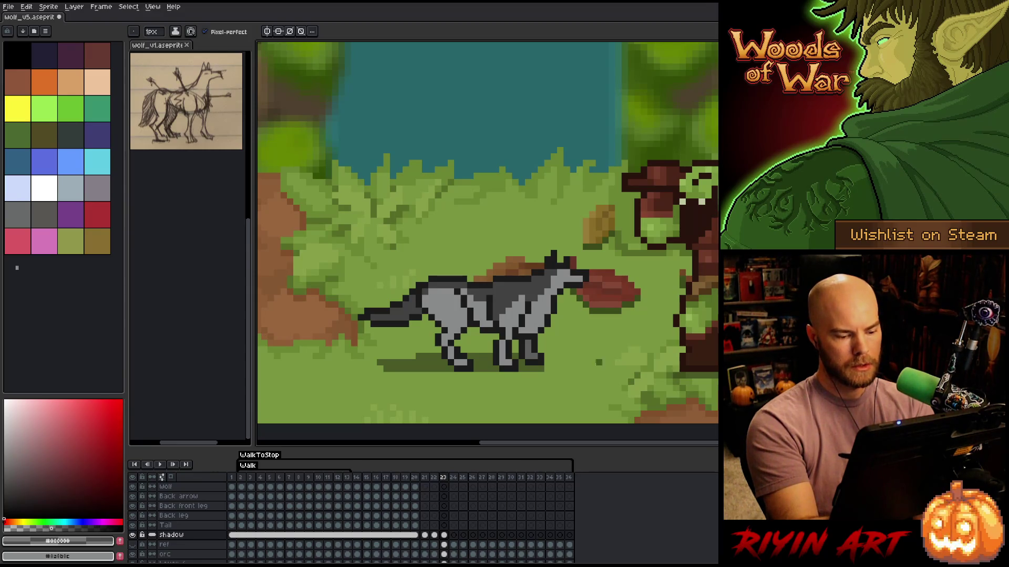
key("Right")
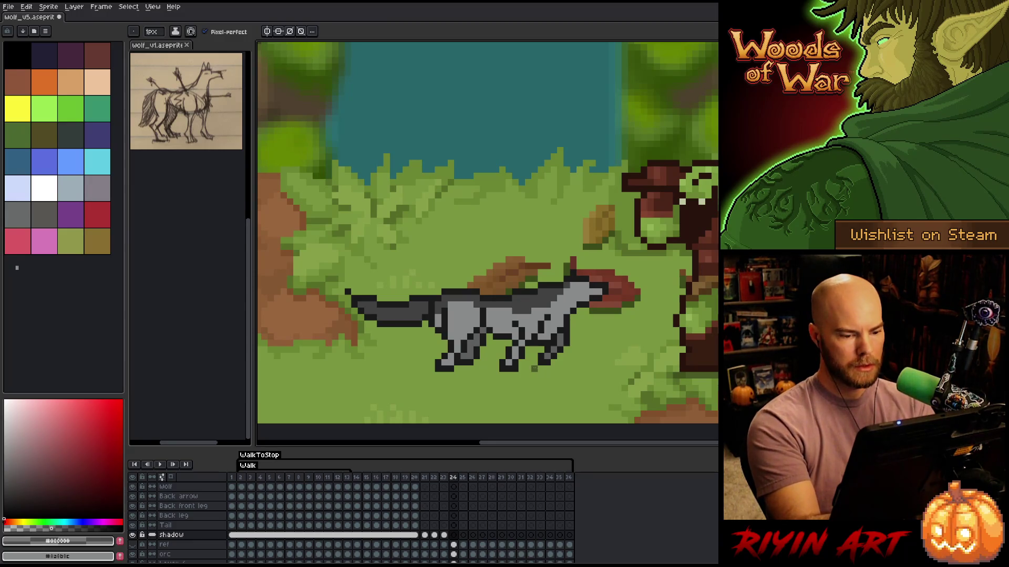
Paint the frame-24 shadow under the wolf's front feet, front legs, tail and hind legs
left_click_drag(539, 368, 515, 369)
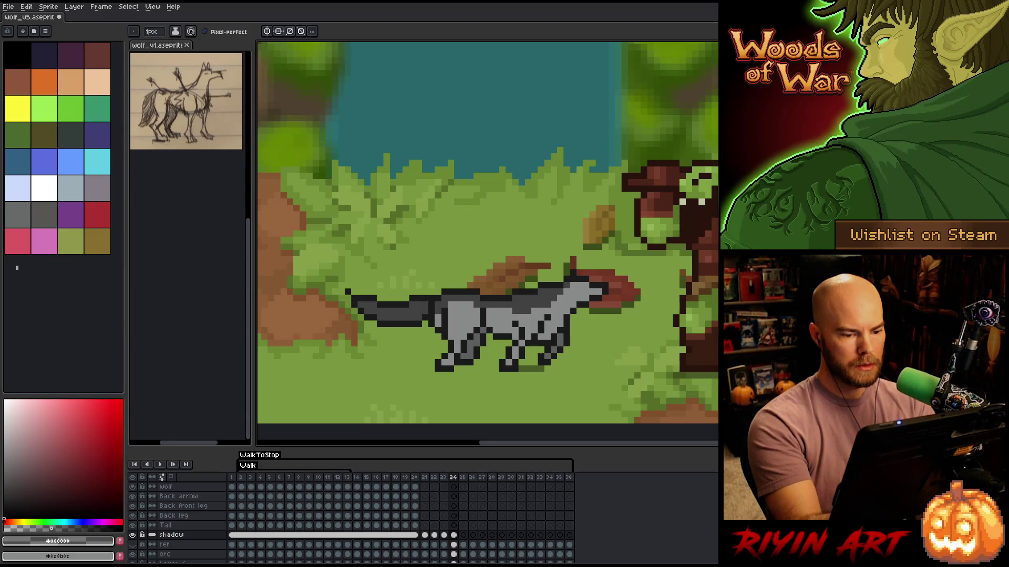
left_click_drag(503, 356, 480, 356)
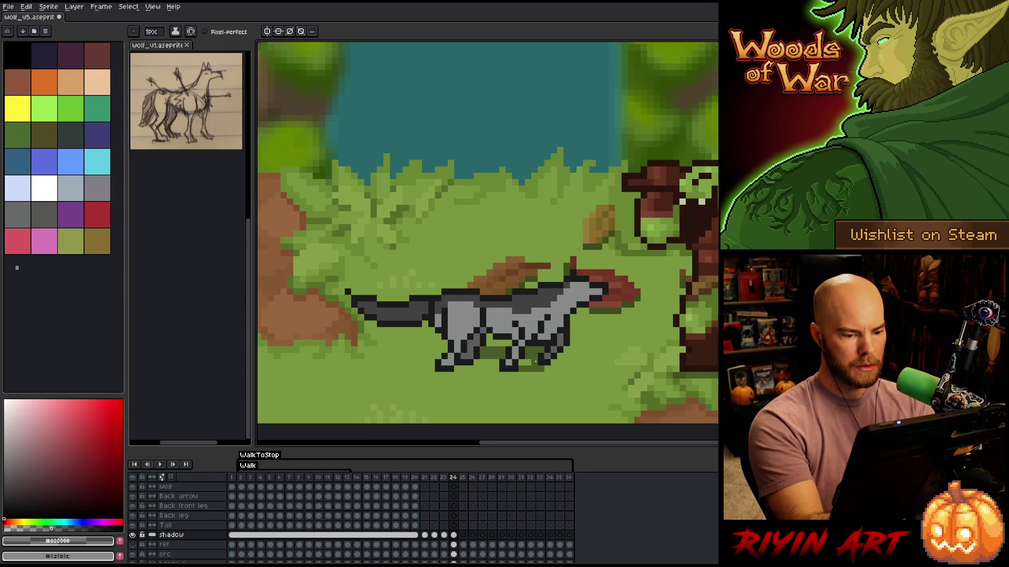
left_click_drag(500, 363, 473, 363)
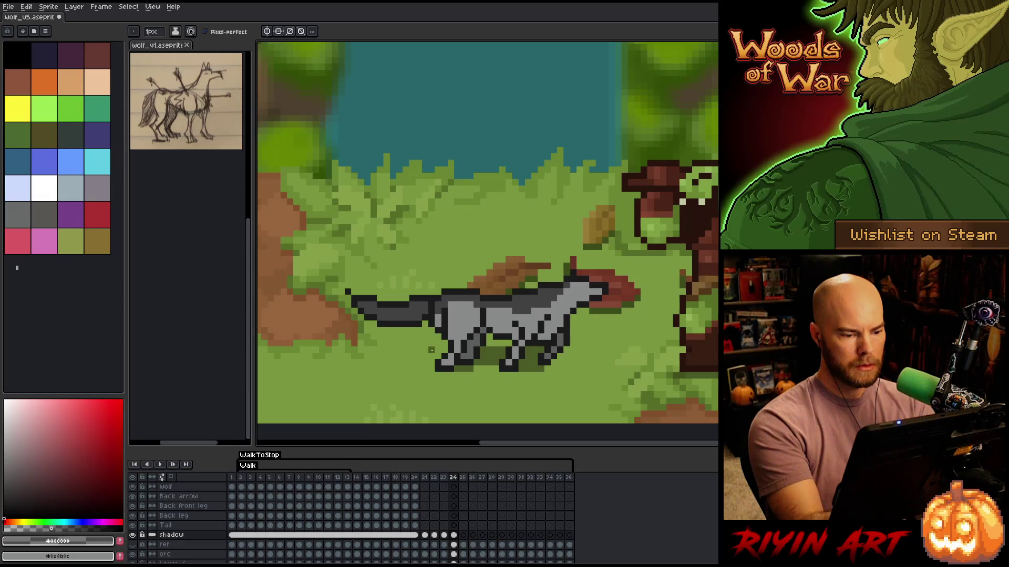
mouse_move(421, 350)
left_mouse_down()
mouse_move(359, 356)
mouse_move(430, 363)
left_mouse_up()
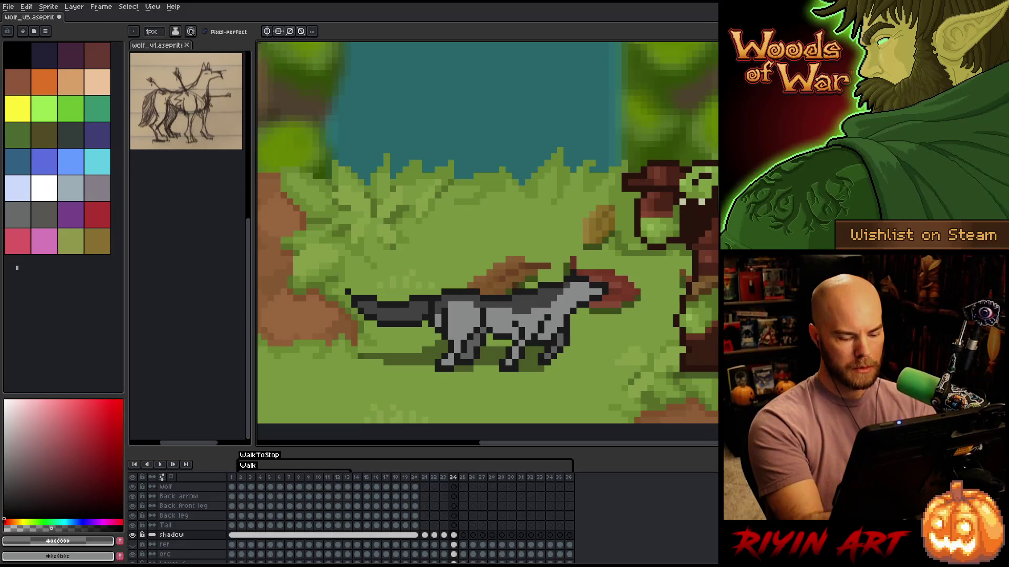
Compare with frame 23 and extend the shadow beside the front leg
key("comma")
key("period")
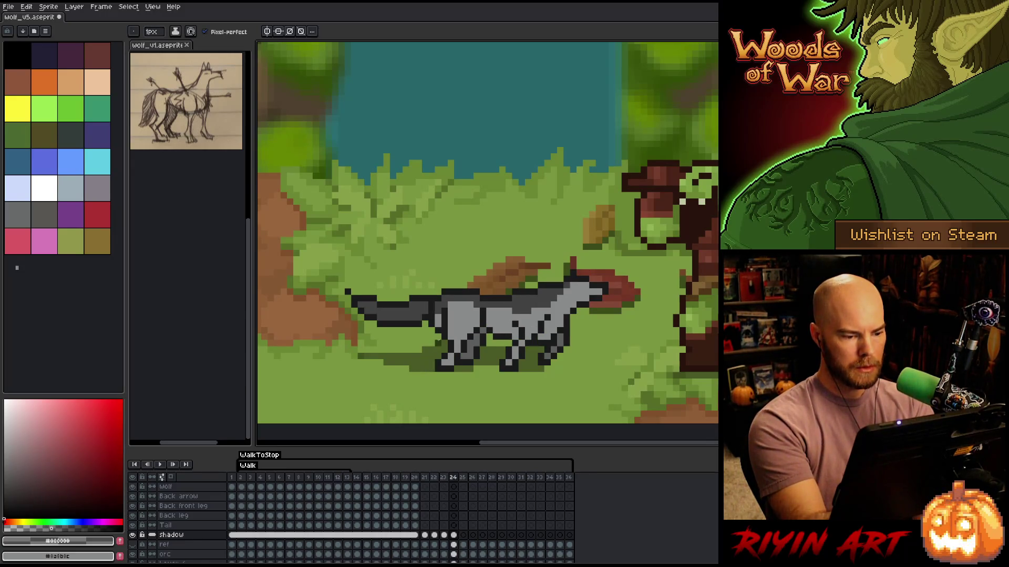
key("comma")
key("period")
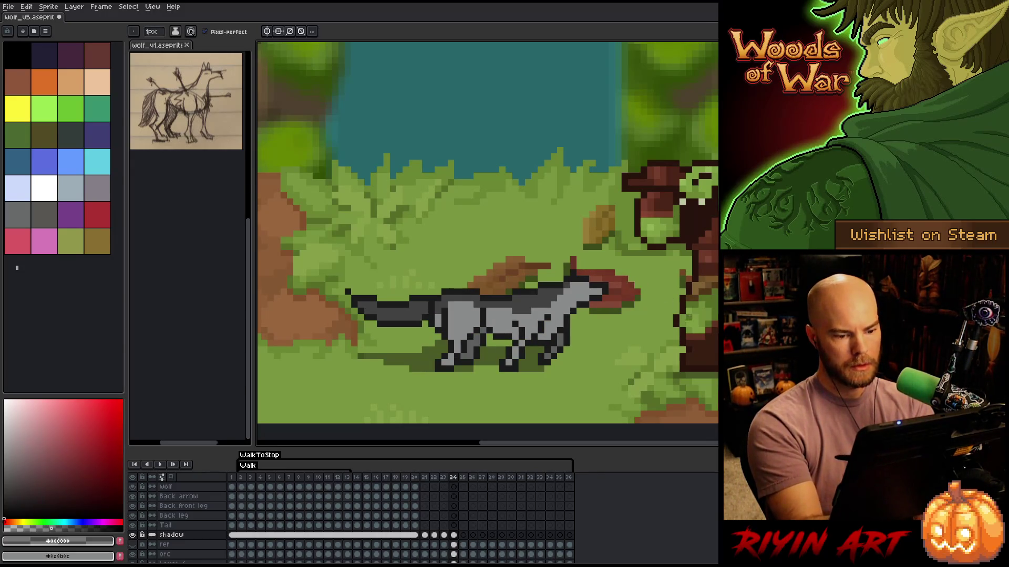
key("comma")
key("period")
key("comma")
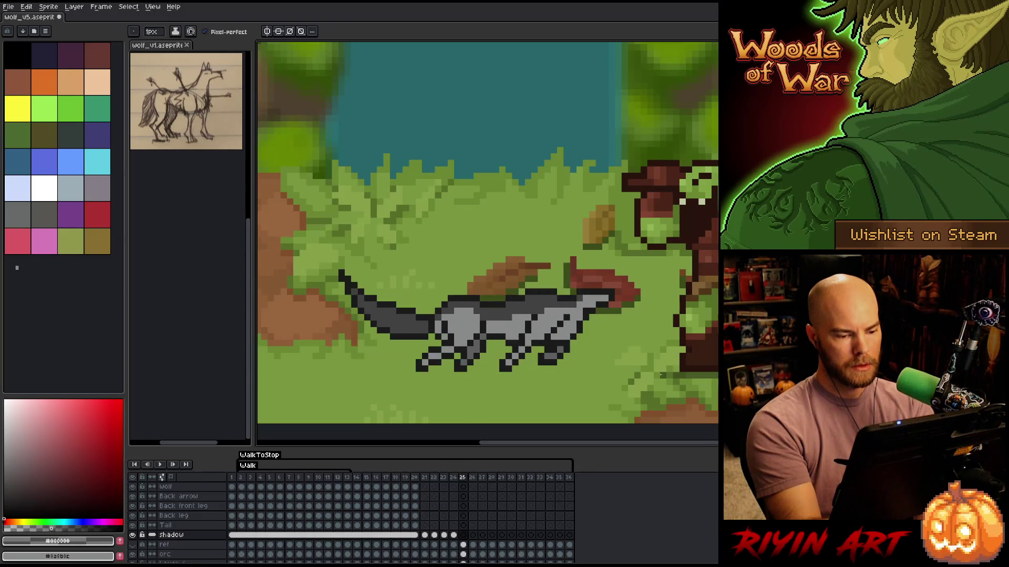
key("period")
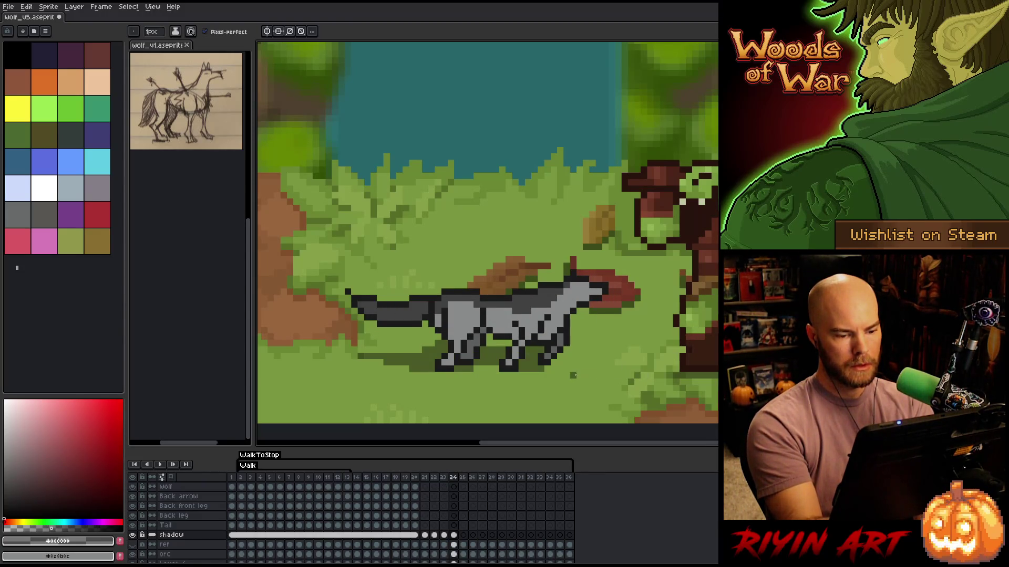
key("comma")
key("period")
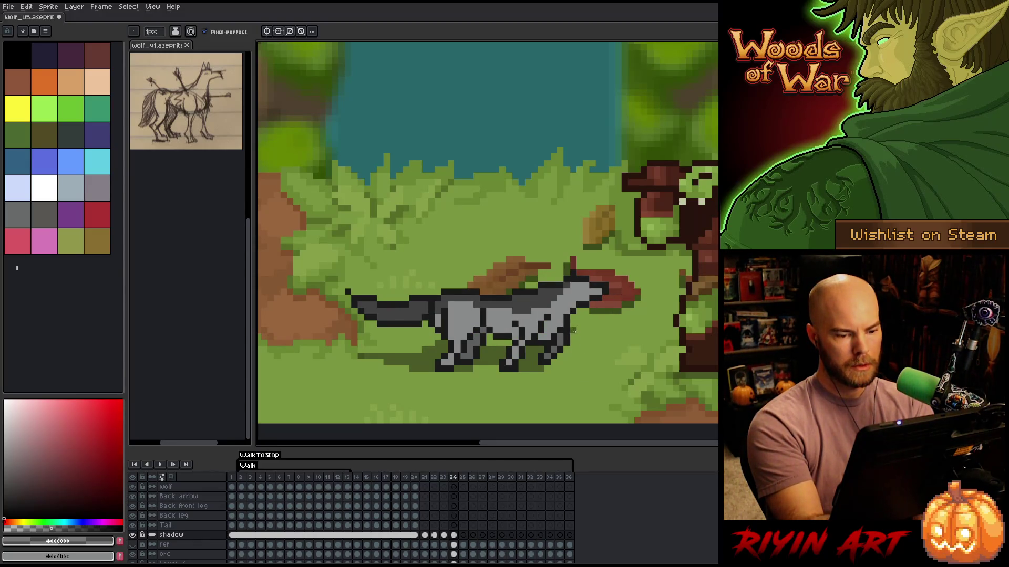
left_click_drag(575, 336, 596, 336)
Step through frames 22 to 25 to review the new shadow
key("comma")
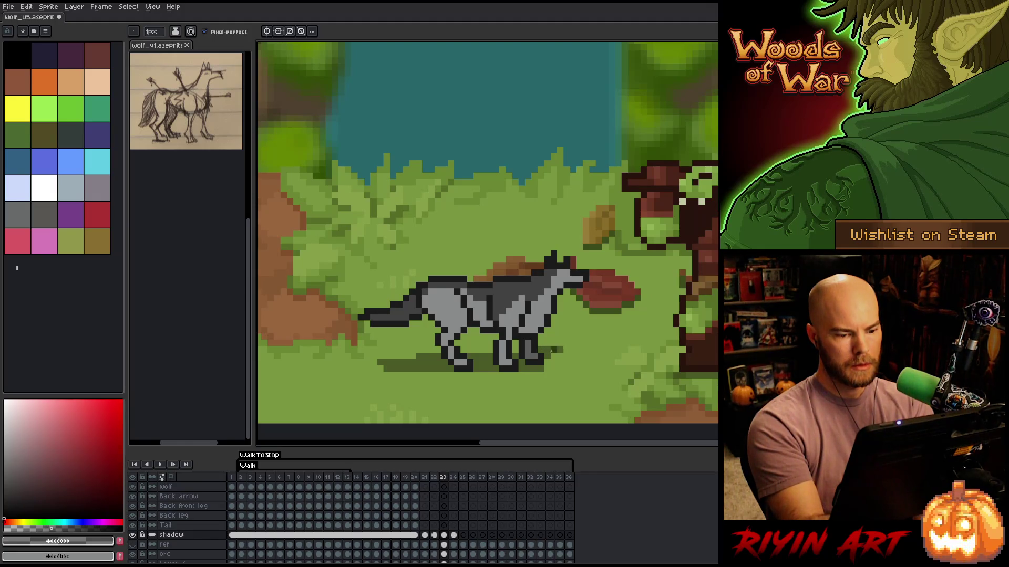
key("period")
key("comma")
key("comma")
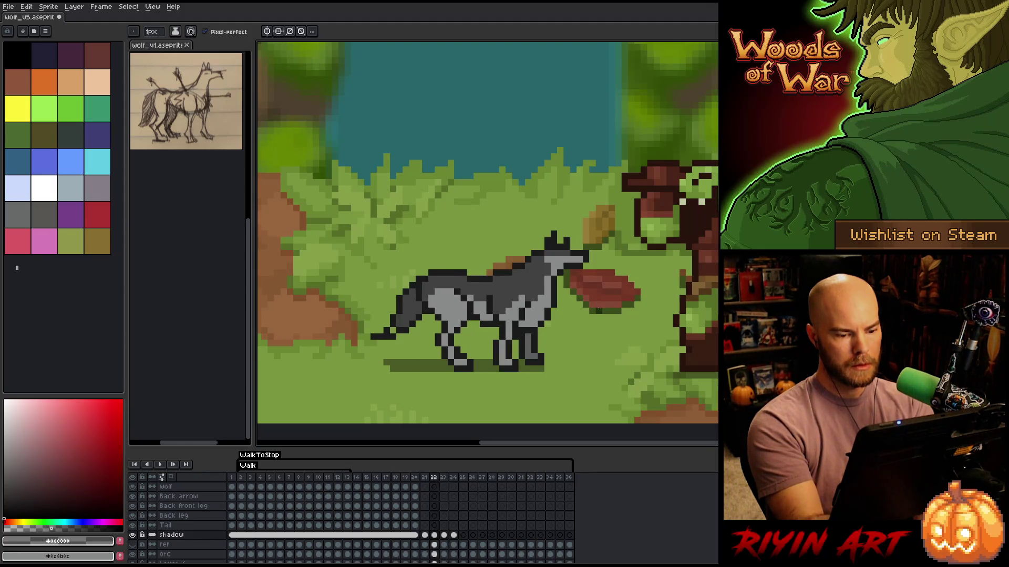
key("period")
key("period")
key("period")
key("comma")
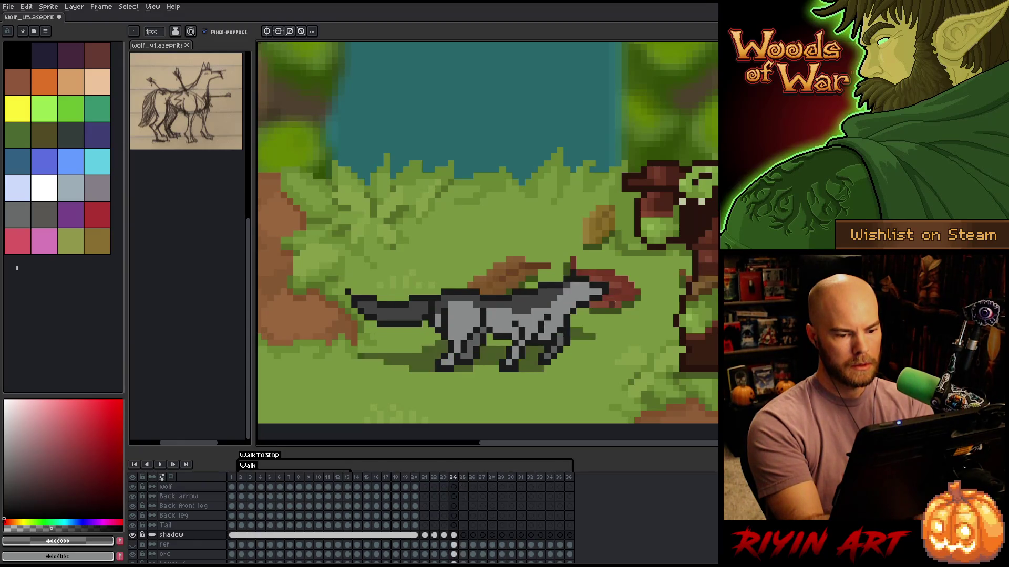
key("period")
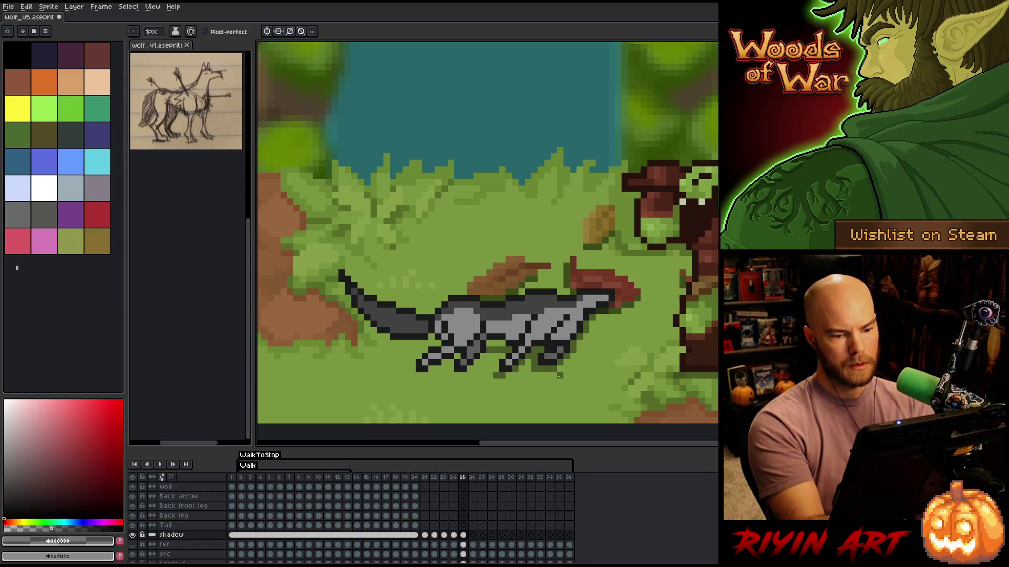
With the pencil, darken one front-leg pixel and a line along the tail's underside in frame 25
key("e")
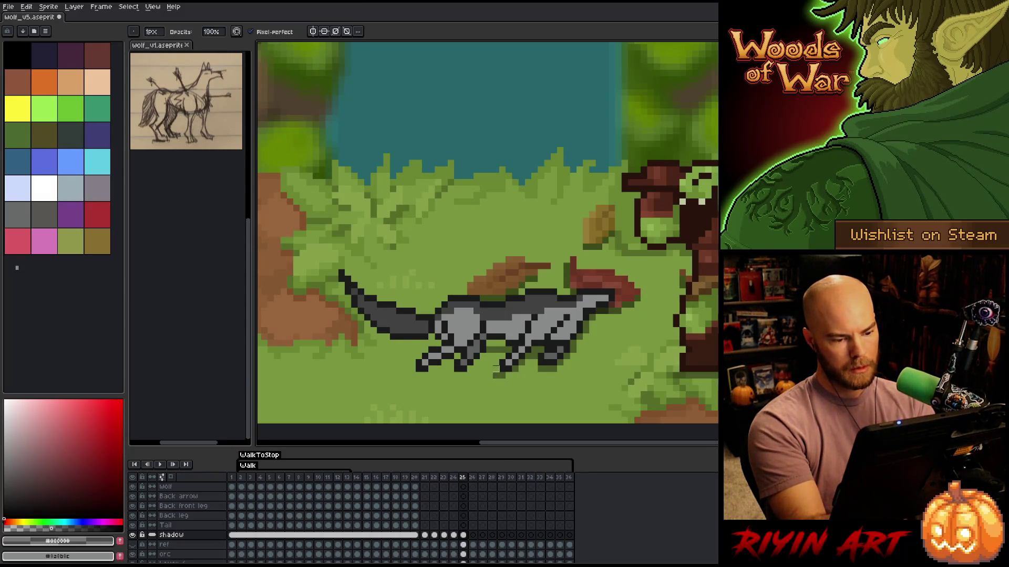
key("b")
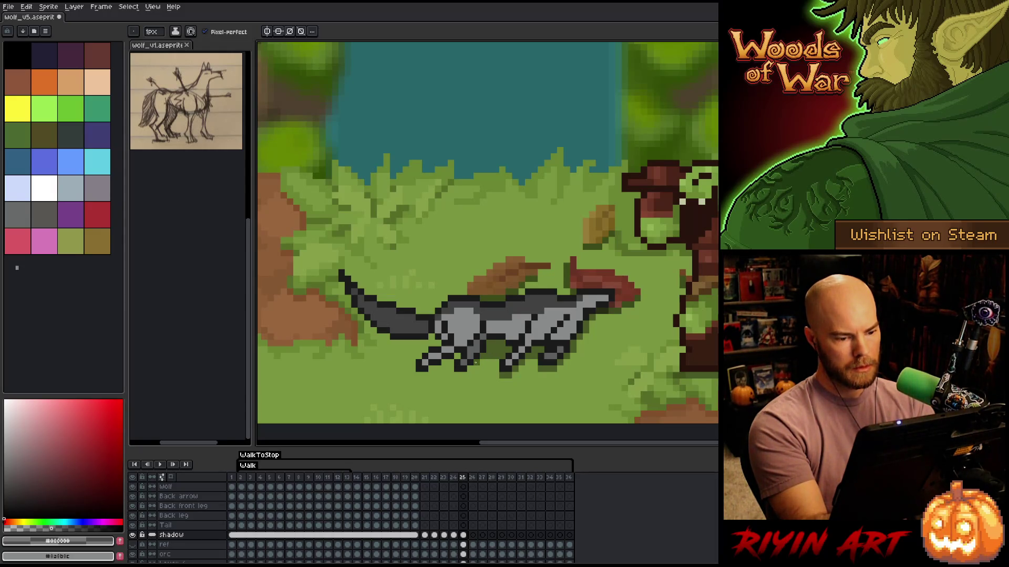
left_click(458, 357)
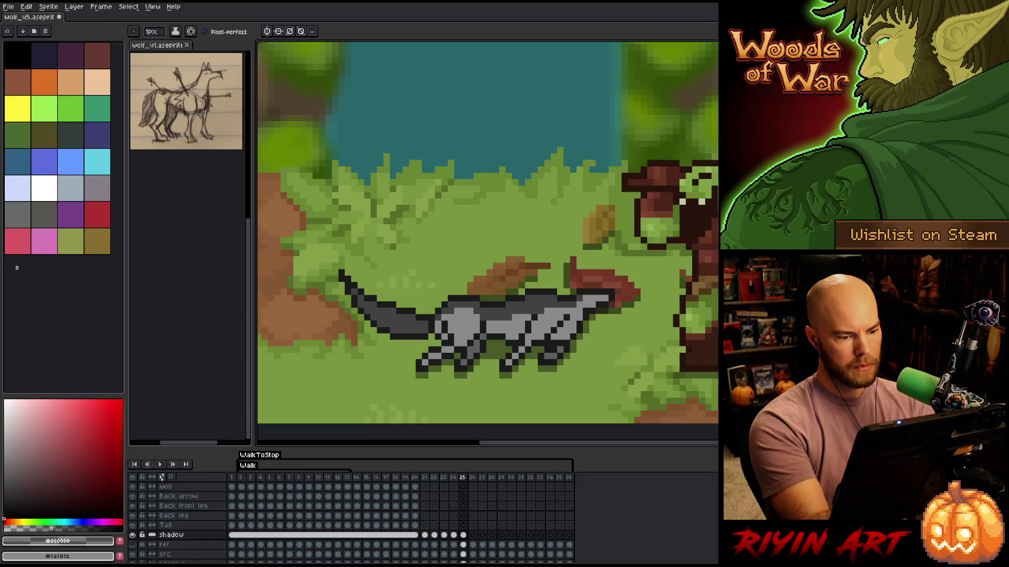
left_click_drag(423, 342, 359, 343)
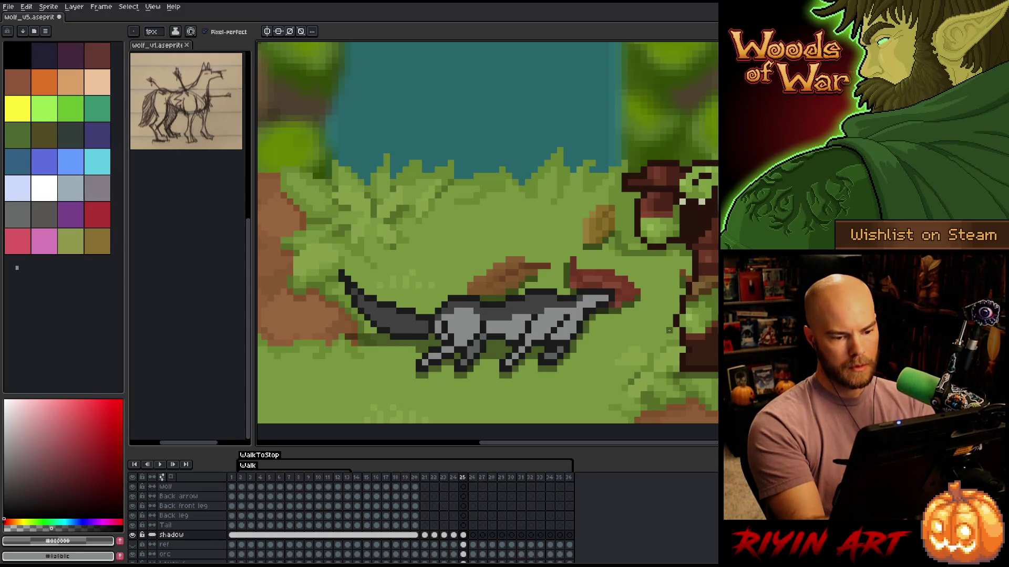
left_click(464, 534)
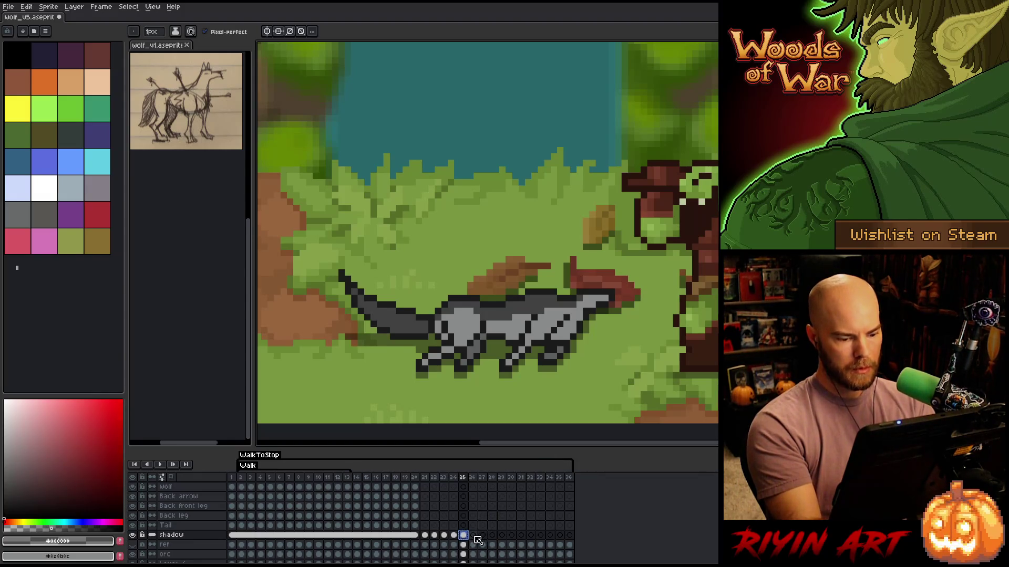
Unlink the frame-26 shadow cel so it stops sharing pixels with the other shadow frames
left_click(475, 536)
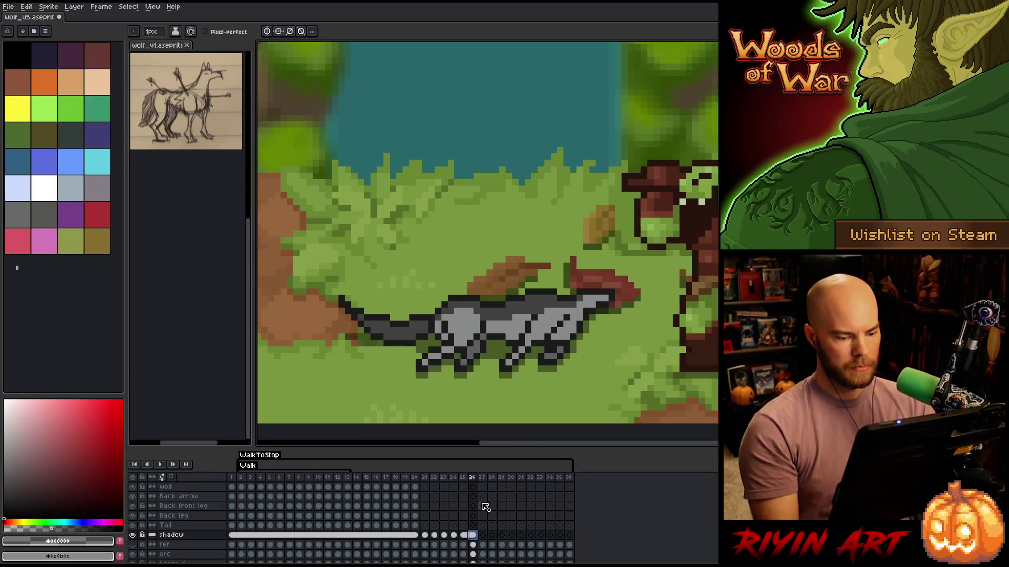
right_click(473, 535)
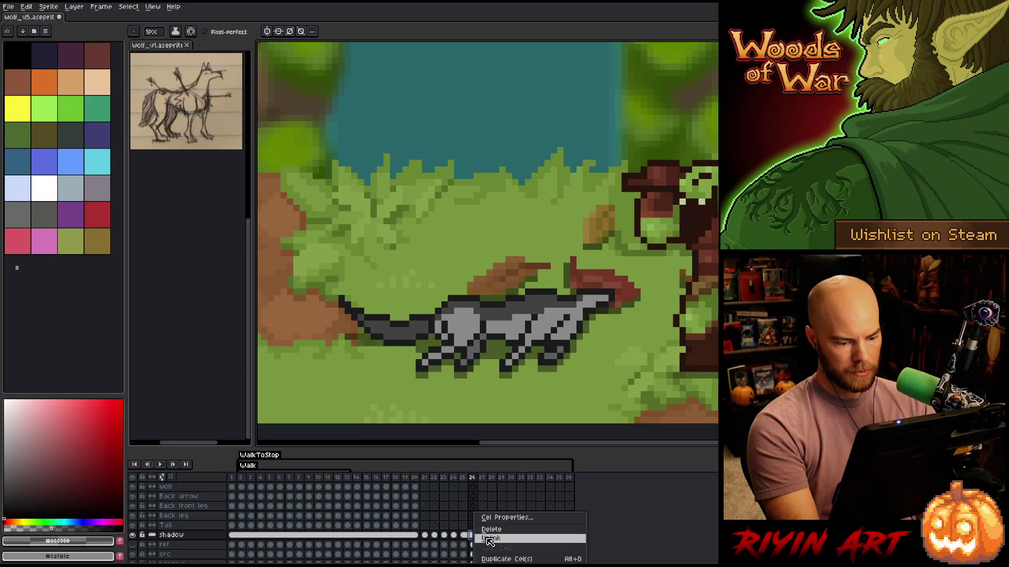
left_click(491, 540)
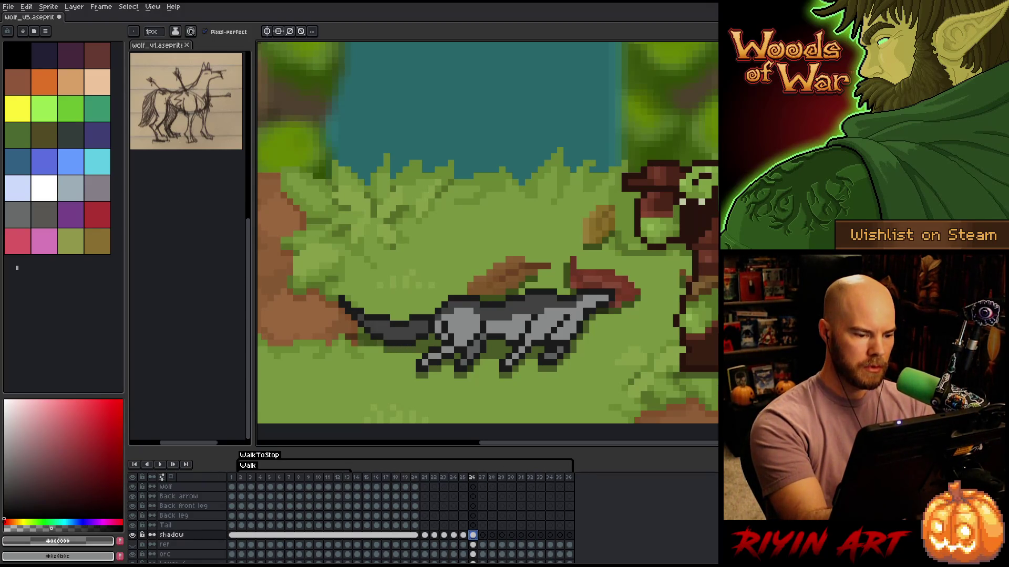
key("v")
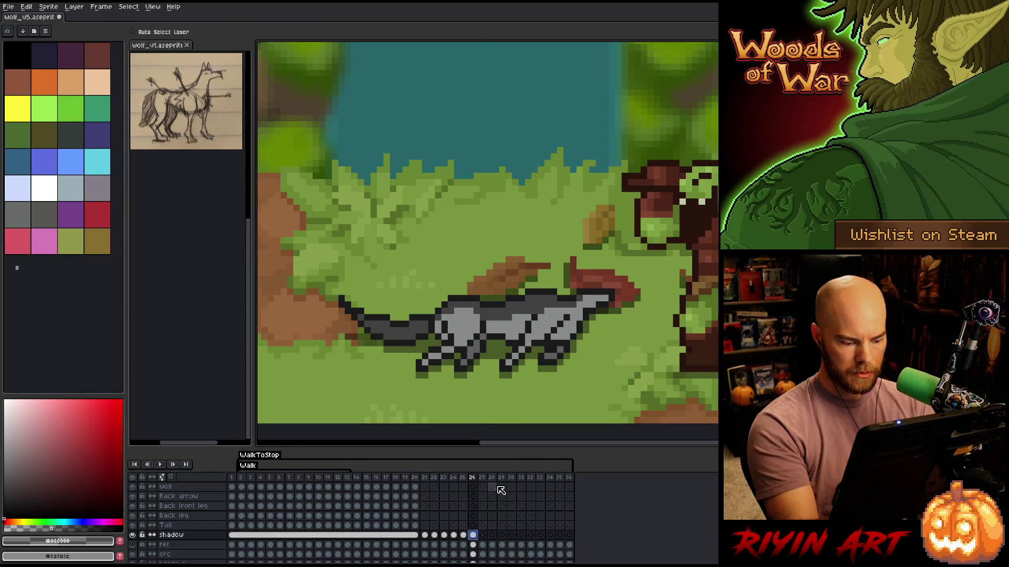
left_click(482, 535)
Paint shadow pixels under the wolf's tail in frame 27, then check frame 28
key("b")
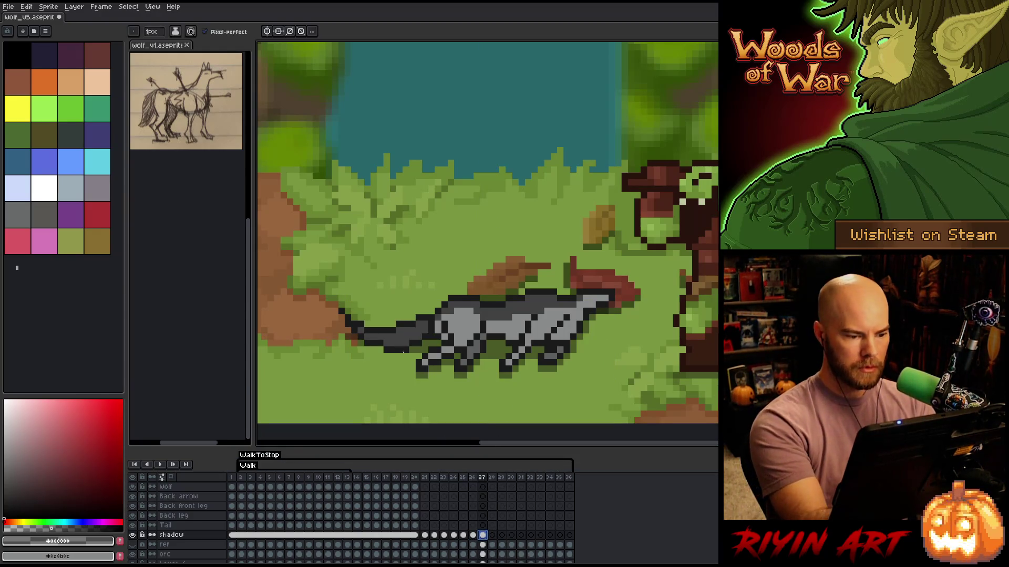
left_click_drag(403, 351, 380, 348)
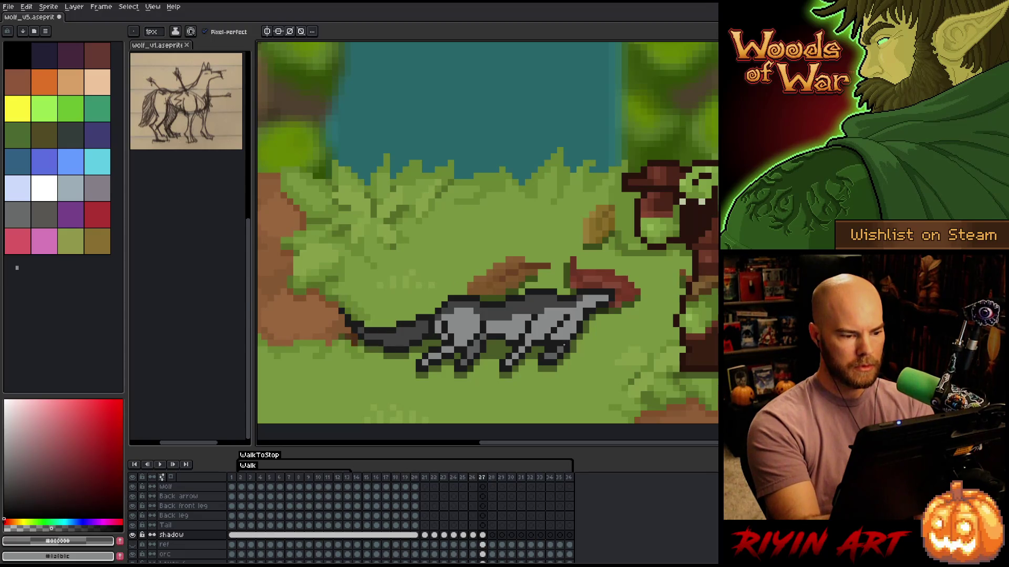
left_click(482, 535)
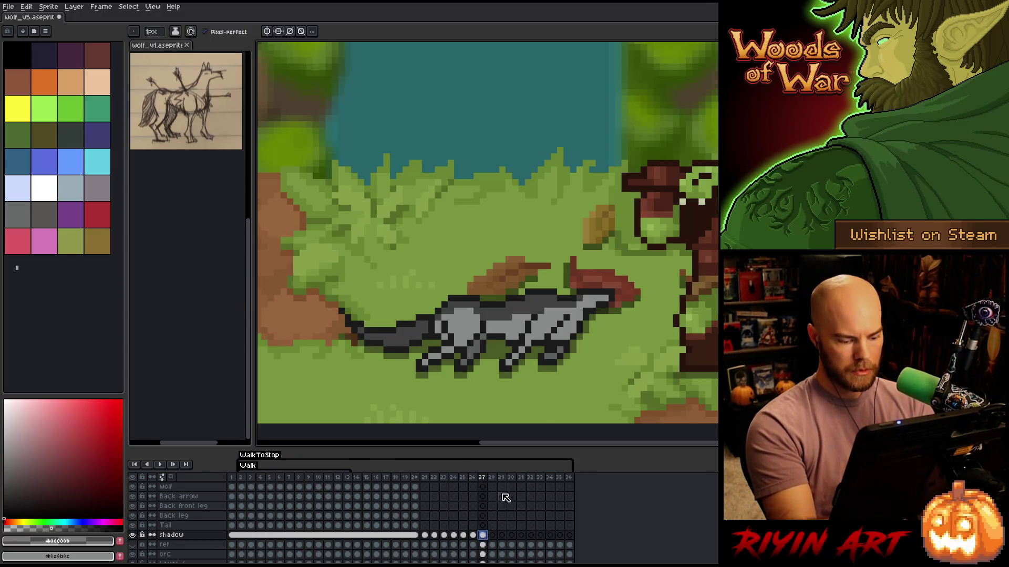
left_click(492, 535)
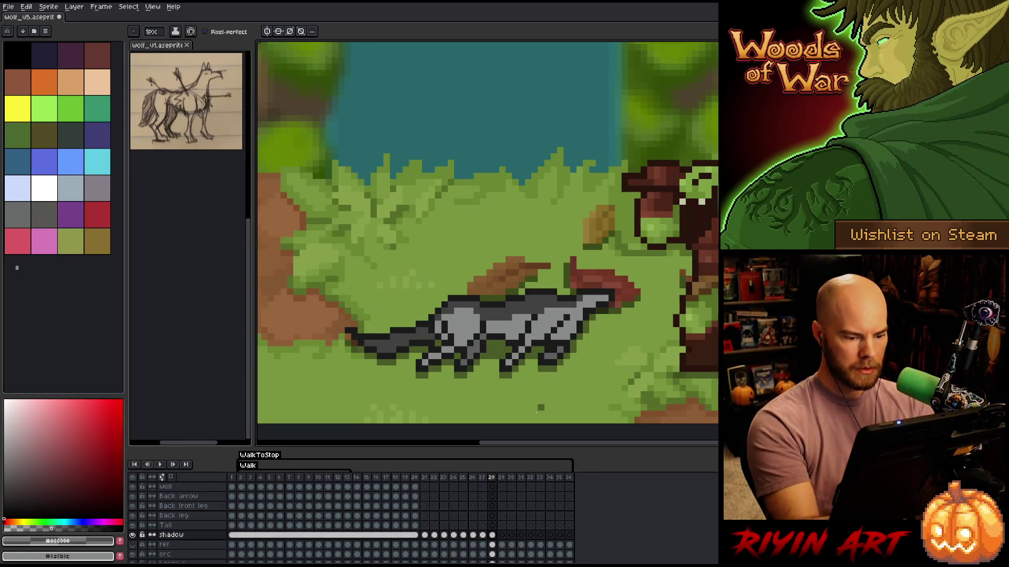
key("comma")
Flip between frames 24, 25 and 26 to compare tail poses, then switch to the wolf_v1 tab
key("b")
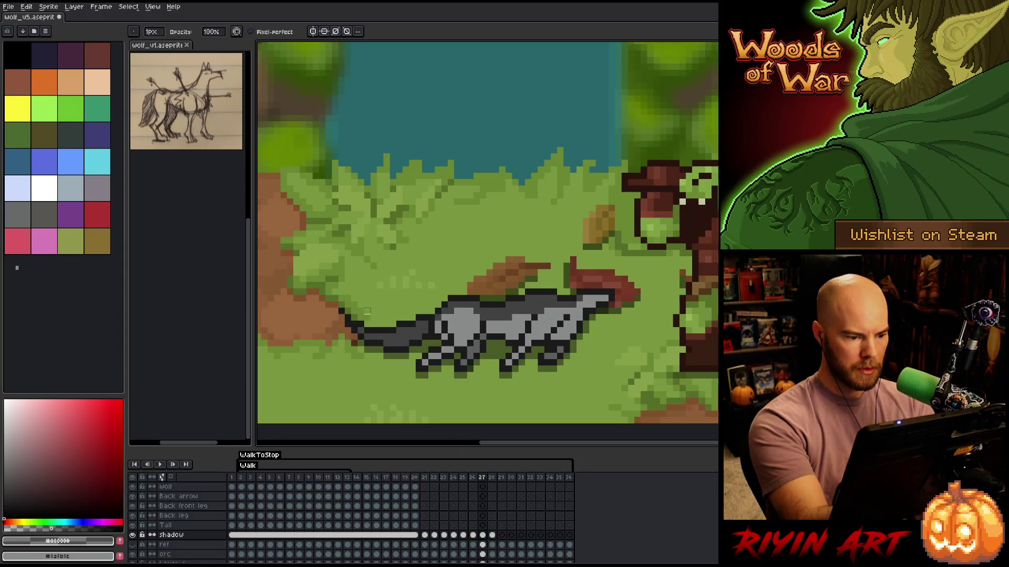
key("e")
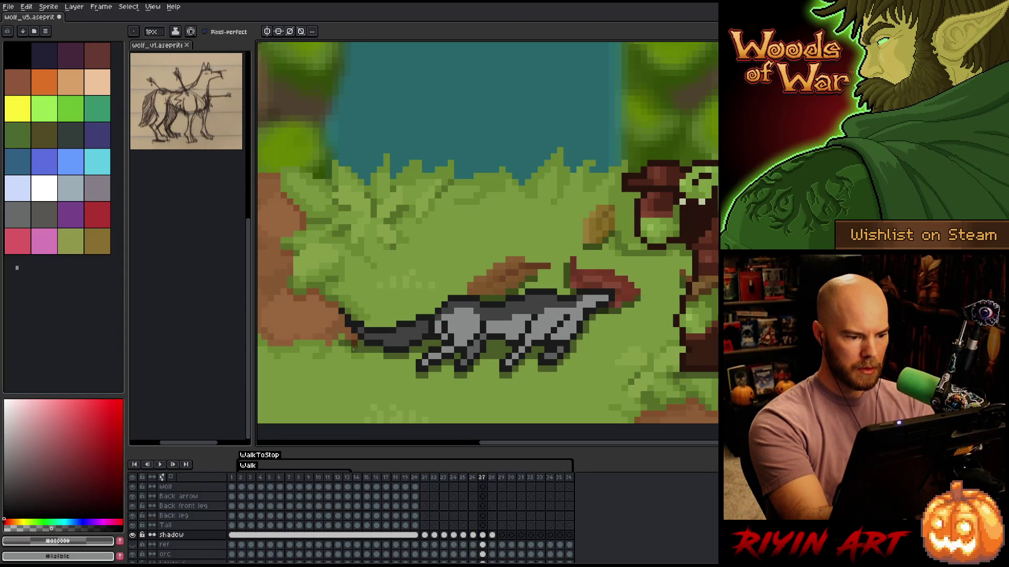
key("comma")
key("comma")
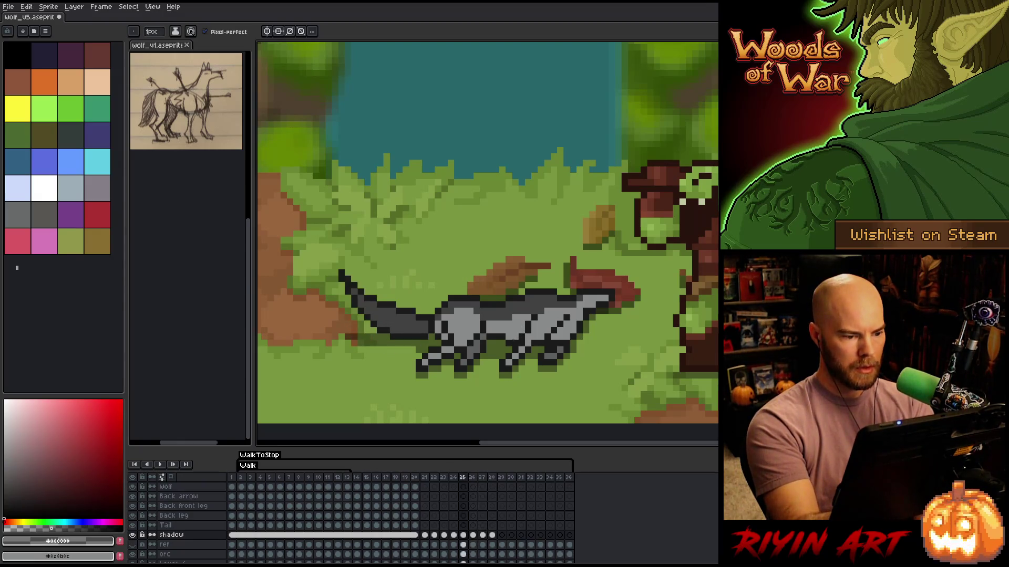
key("comma")
key("period")
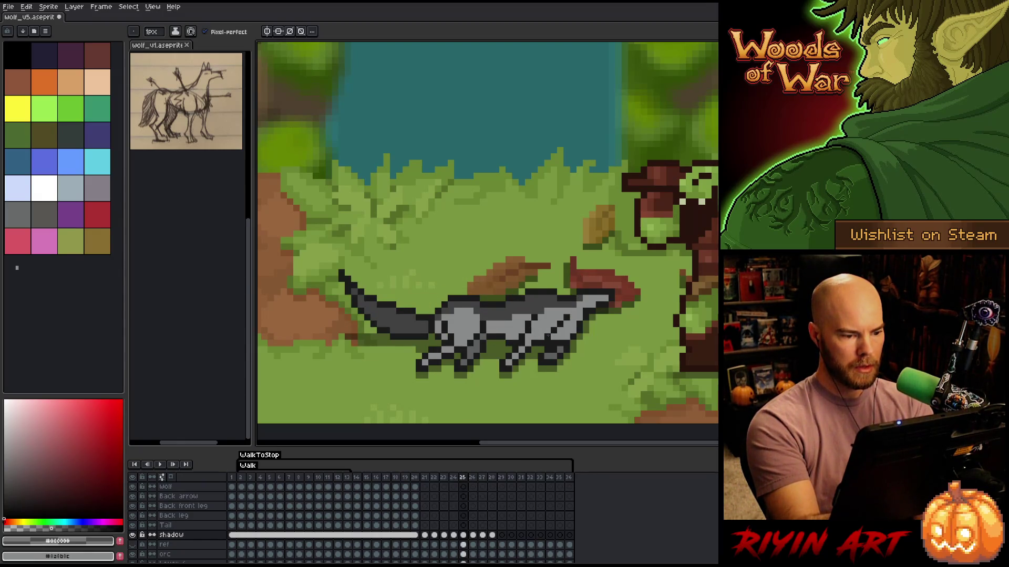
key("comma")
key("period")
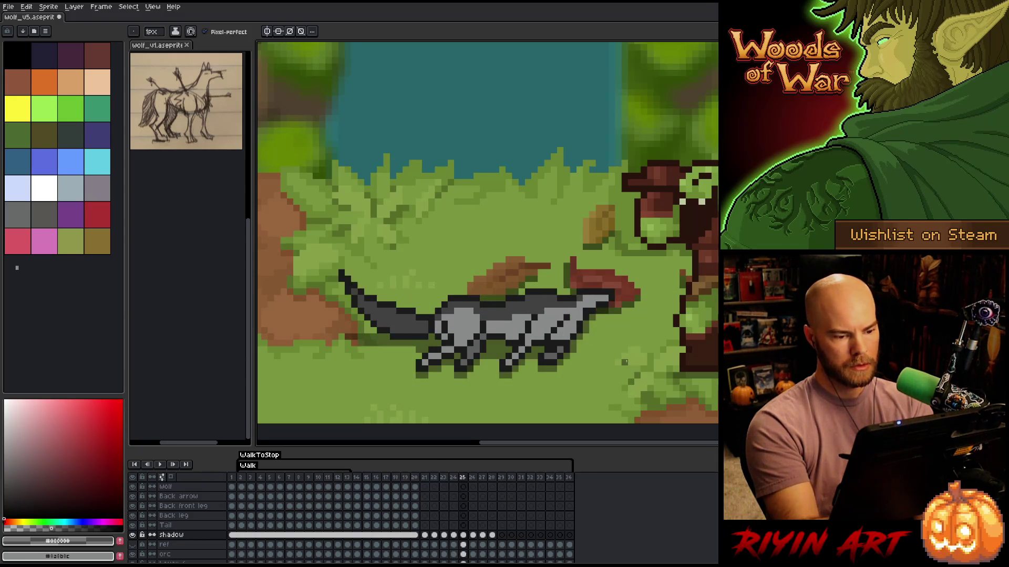
key("period")
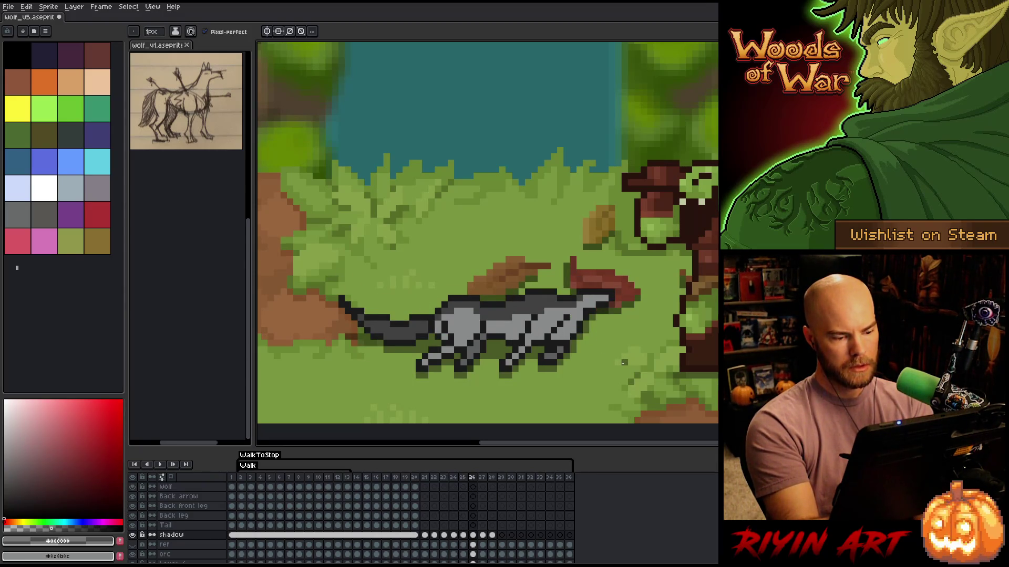
key("comma")
key("period")
key("comma")
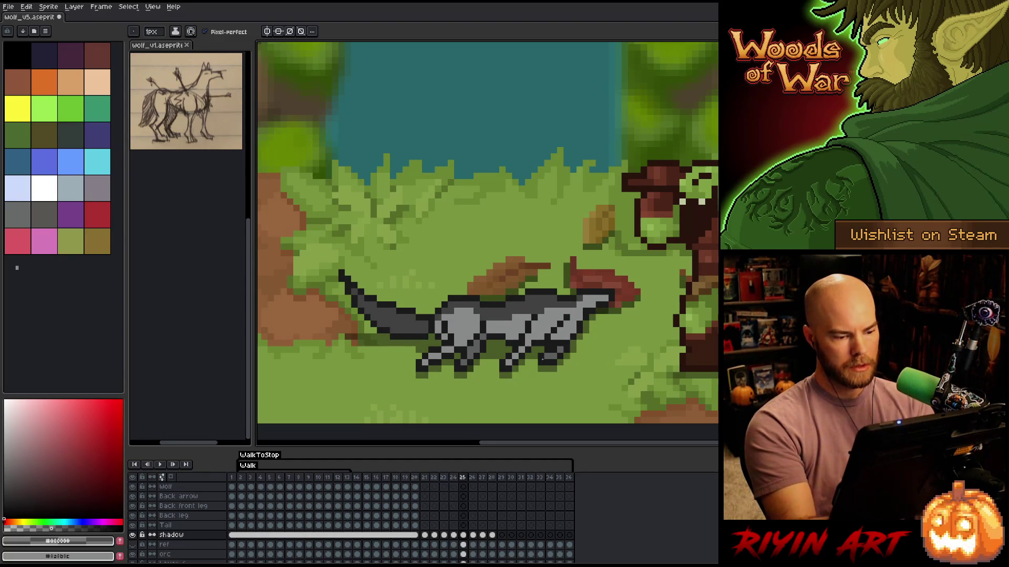
key("m")
key("ctrl+Tab")
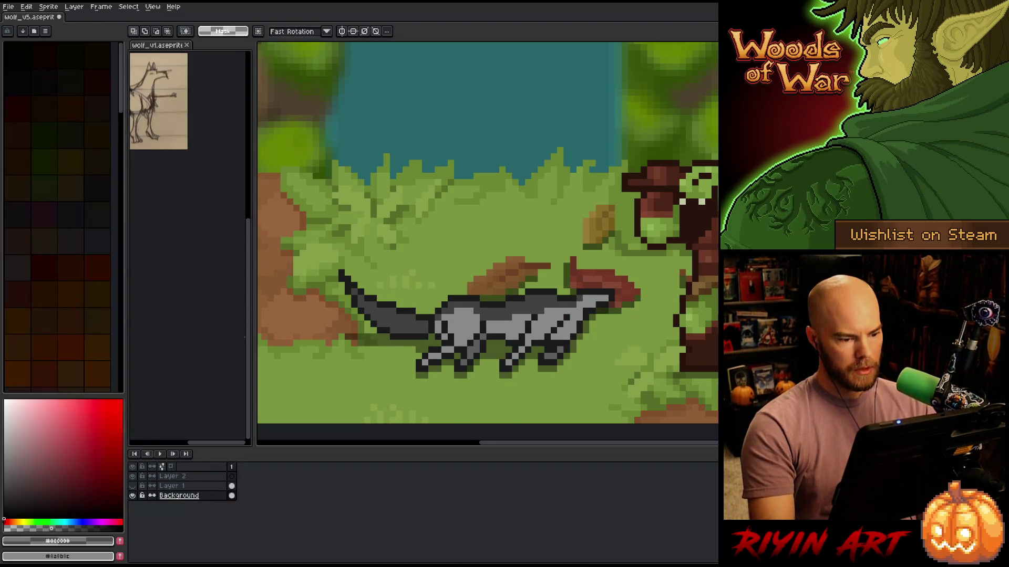
Return to the wolf_v5 document and save it
left_click(44, 17)
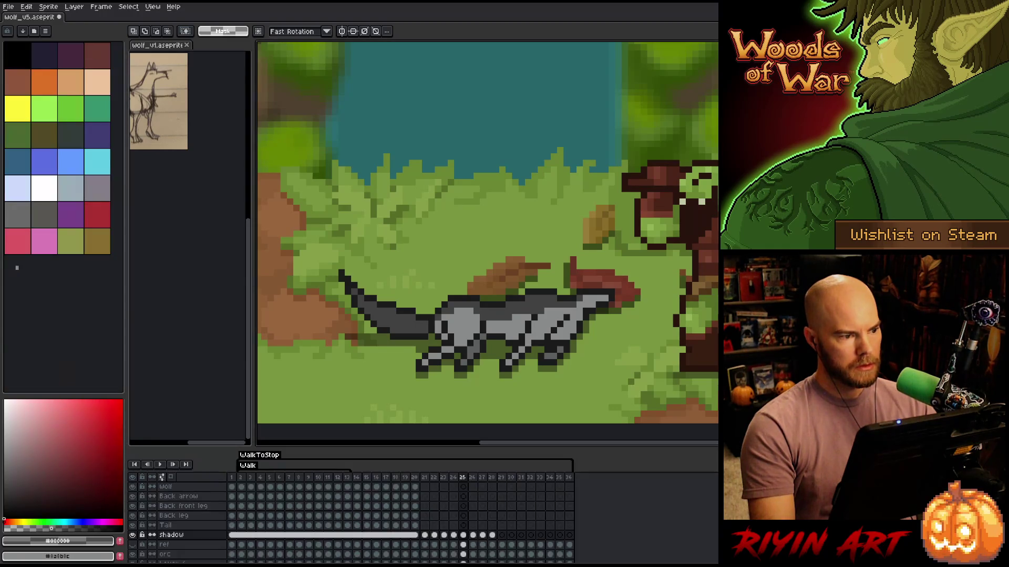
left_click_drag(216, 445, 190, 443)
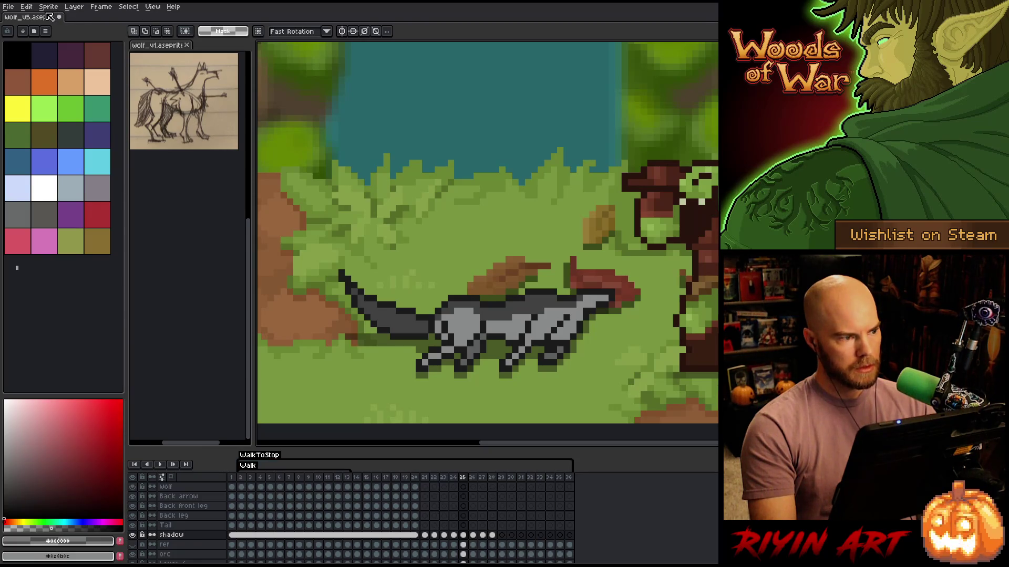
key("ctrl+s")
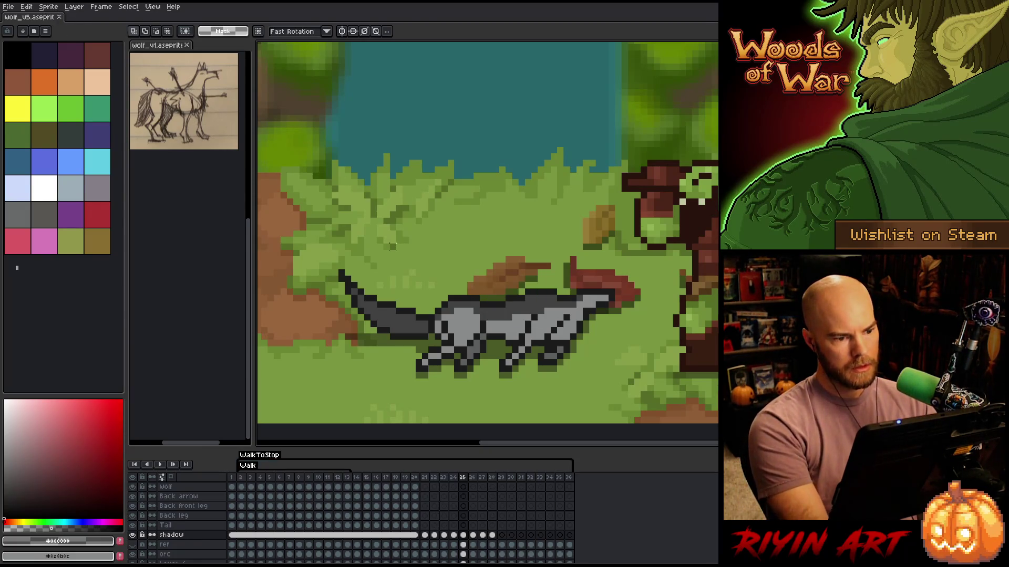
Select the frame-25 tail and rotate it up and to the left
mouse_move(339, 180)
left_mouse_down()
mouse_move(365, 333)
mouse_move(415, 360)
left_mouse_up()
left_click_drag(381, 273, 380, 272)
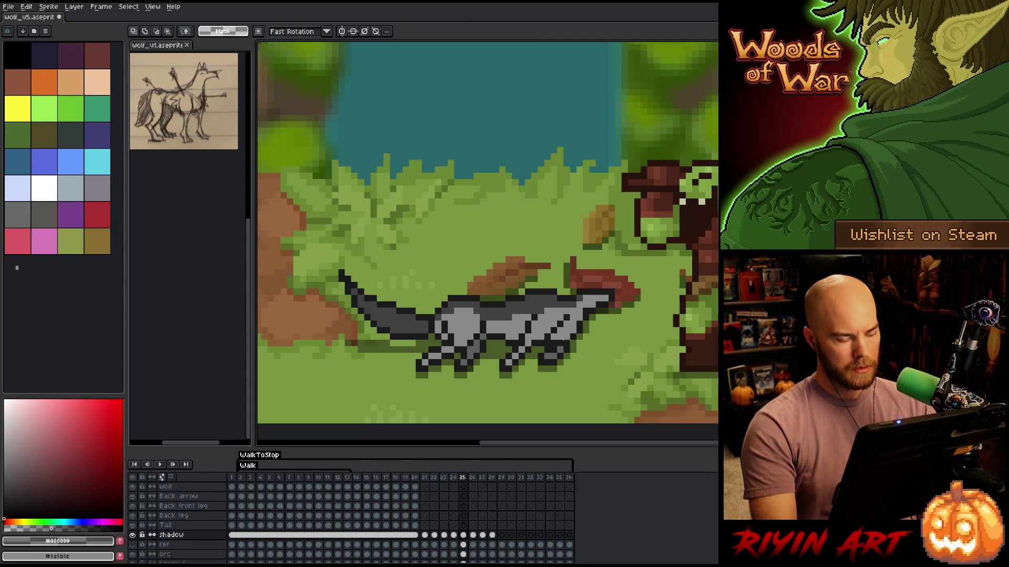
key("b")
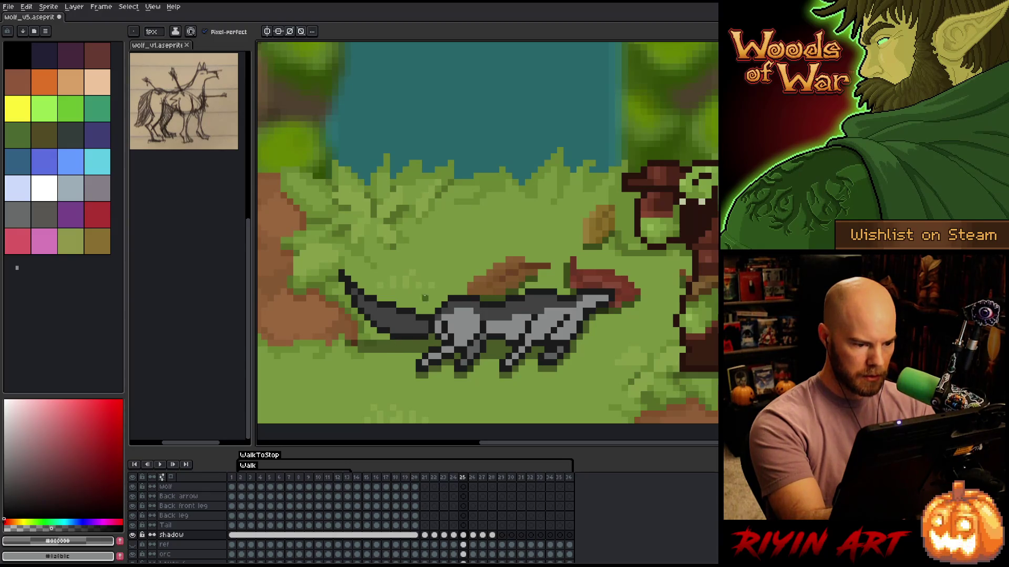
Marquee-select and deselect the frame-26 tail, then step through the lying-down frames
key("Right")
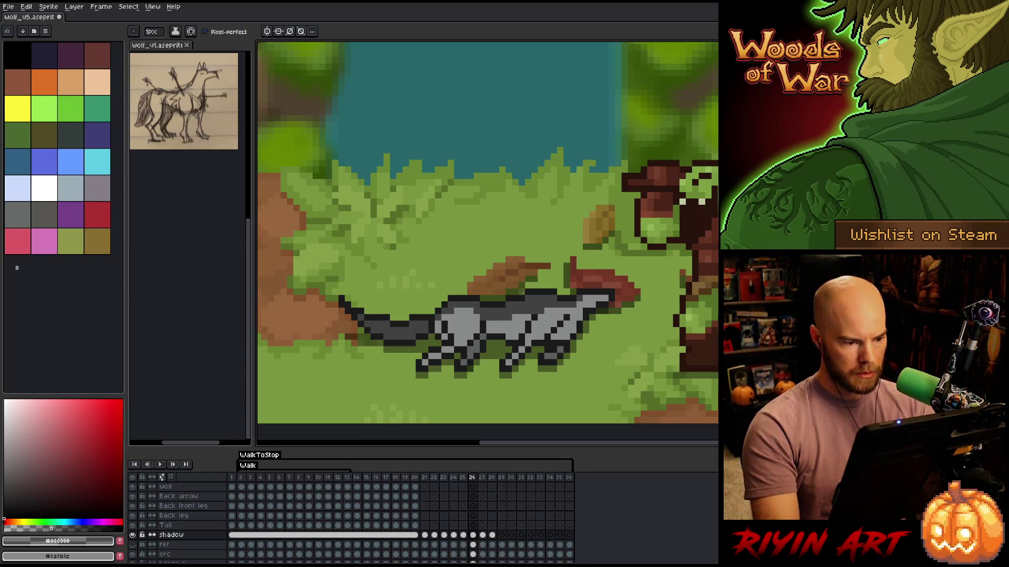
key("m")
mouse_move(290, 283)
left_mouse_down()
mouse_move(368, 383)
mouse_move(384, 385)
left_mouse_up()
key("ctrl+d")
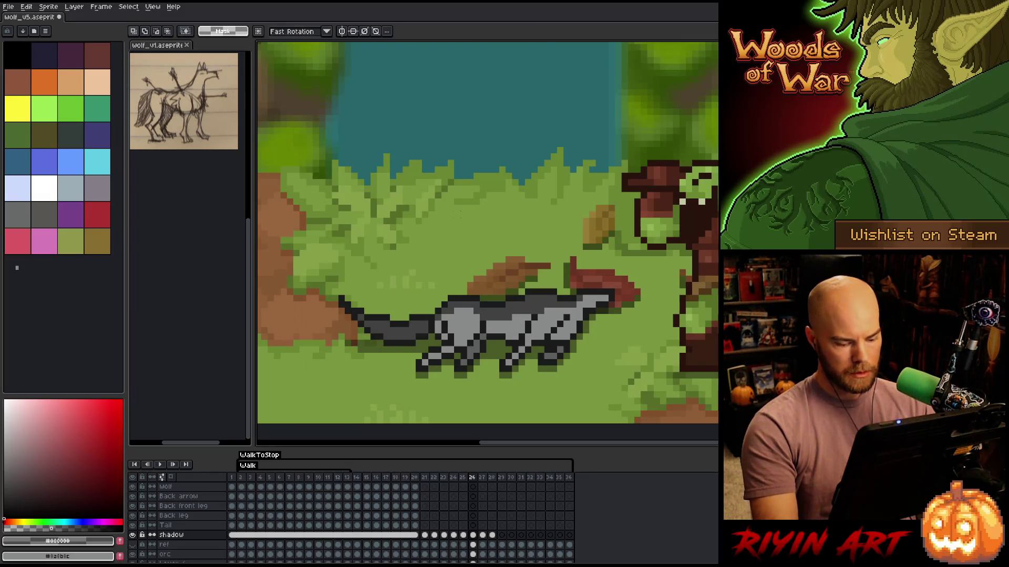
key("b")
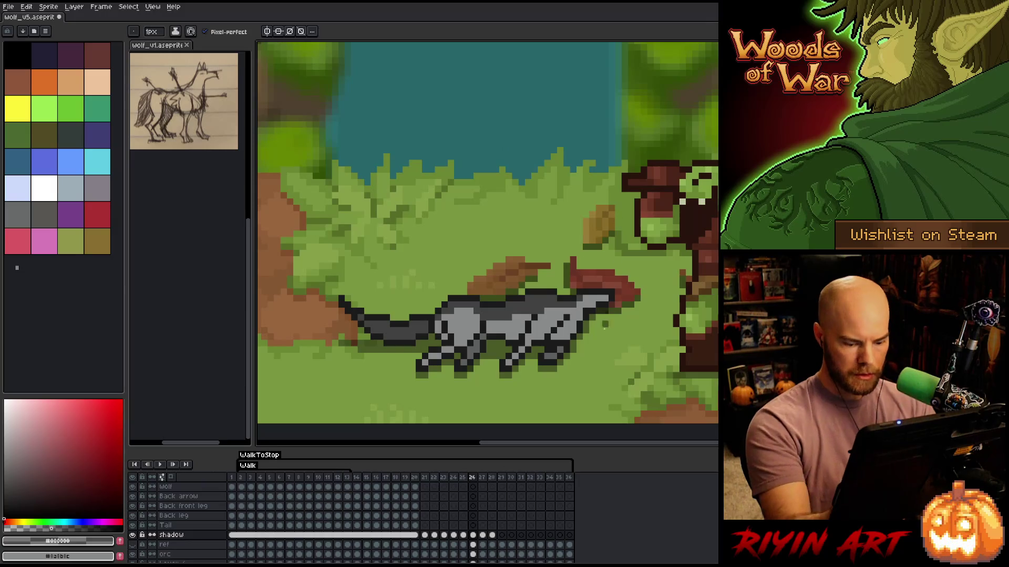
key("comma")
key("period")
key("period")
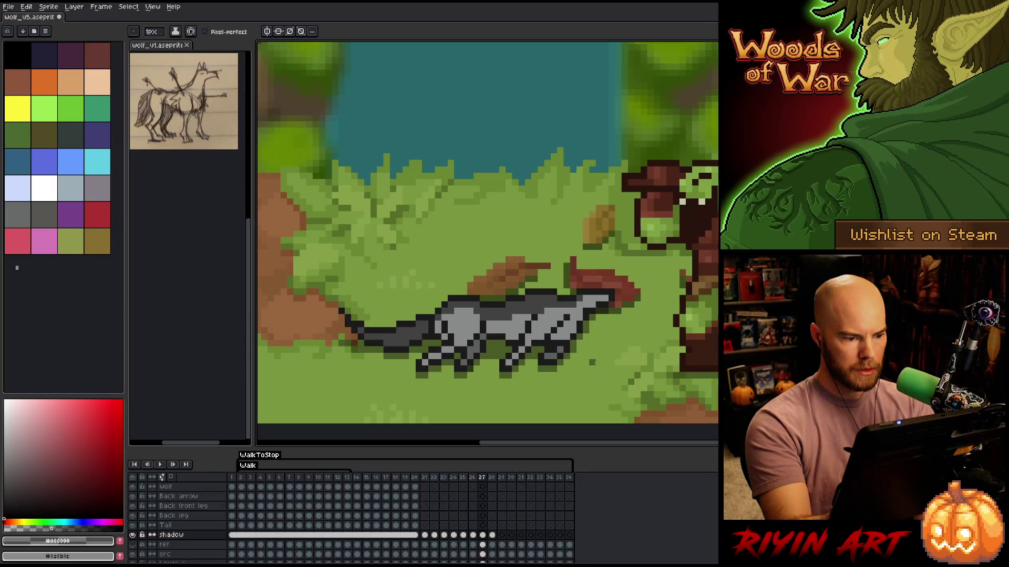
key("period")
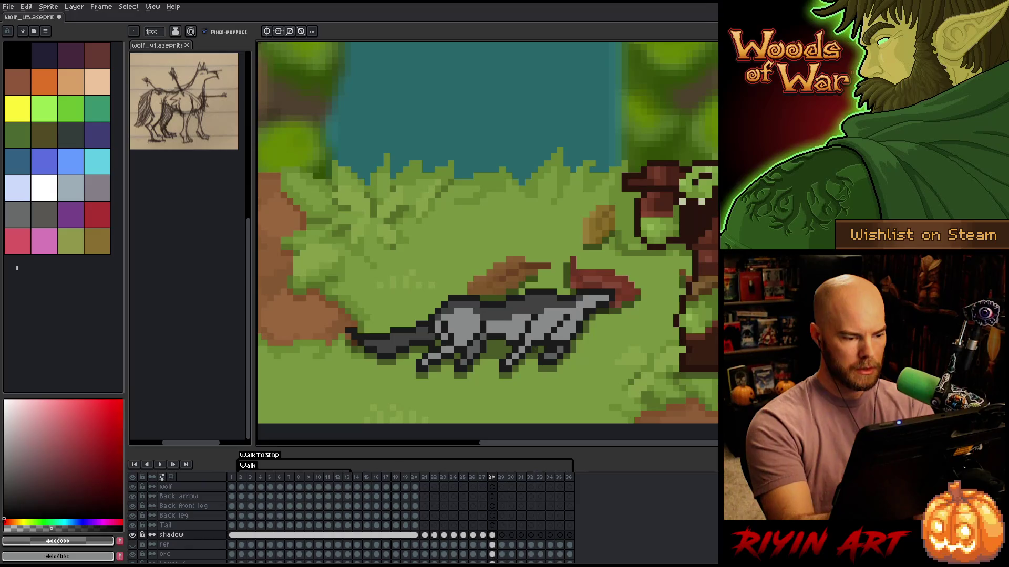
key("comma")
Touch up the tail with pencil and eraser while comparing frames 24 through 29
key("b")
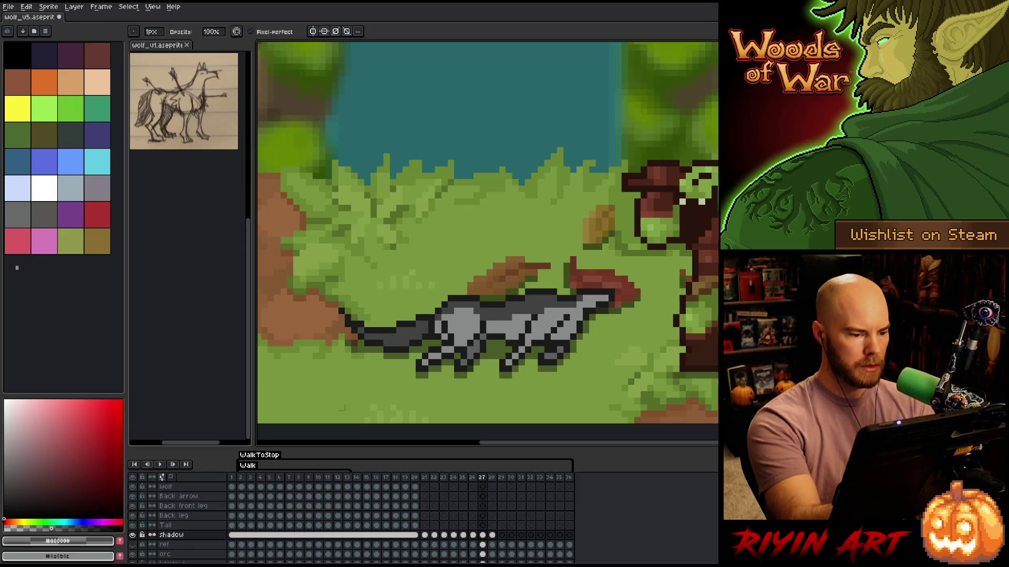
key("comma")
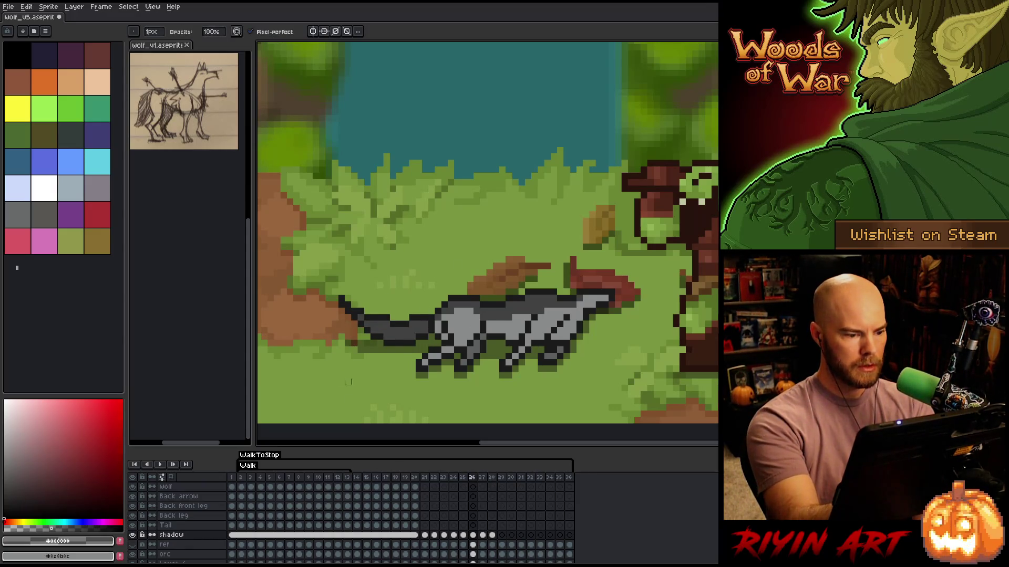
key("comma")
key("period")
key("comma")
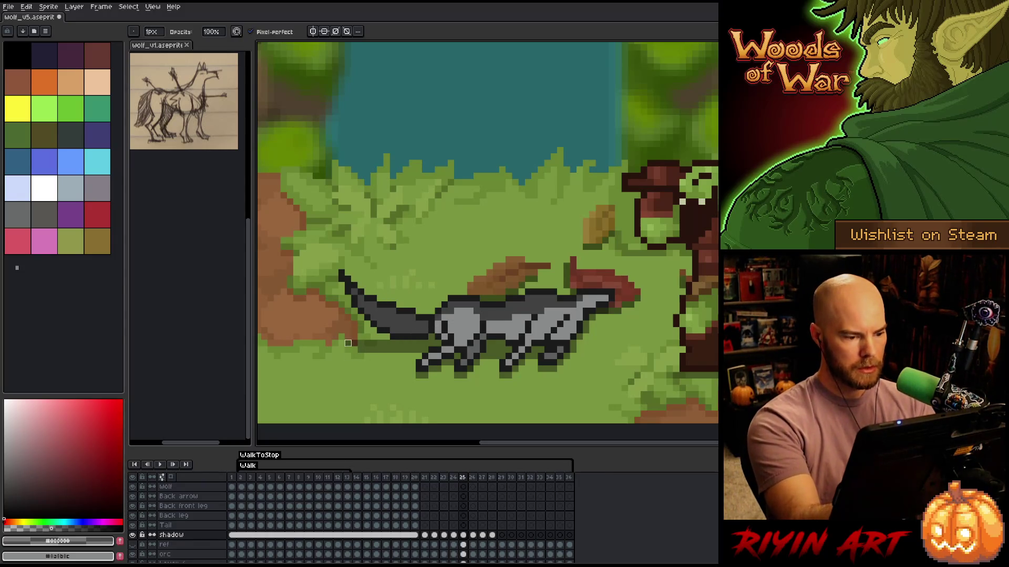
key("e")
key("b")
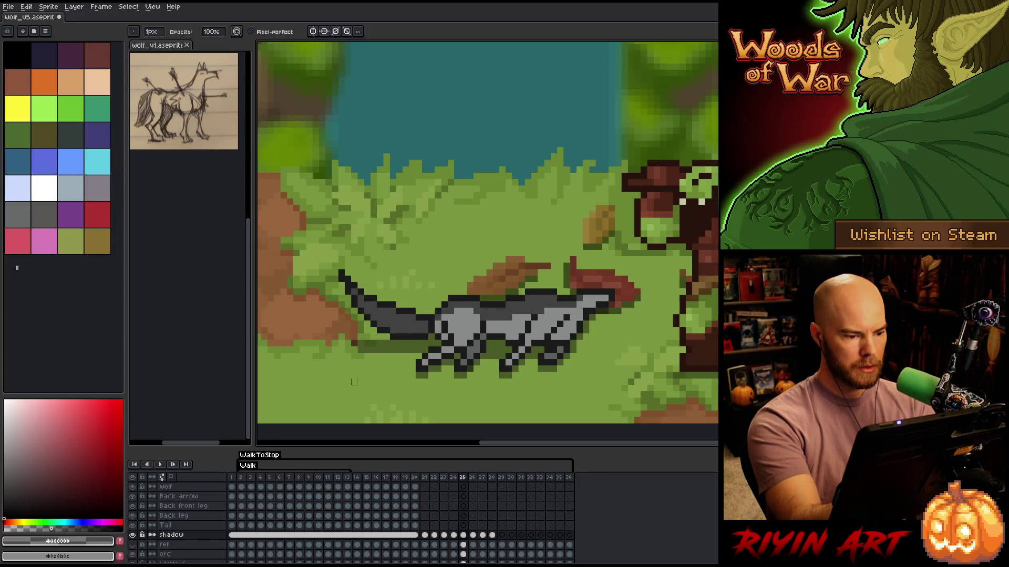
key("comma")
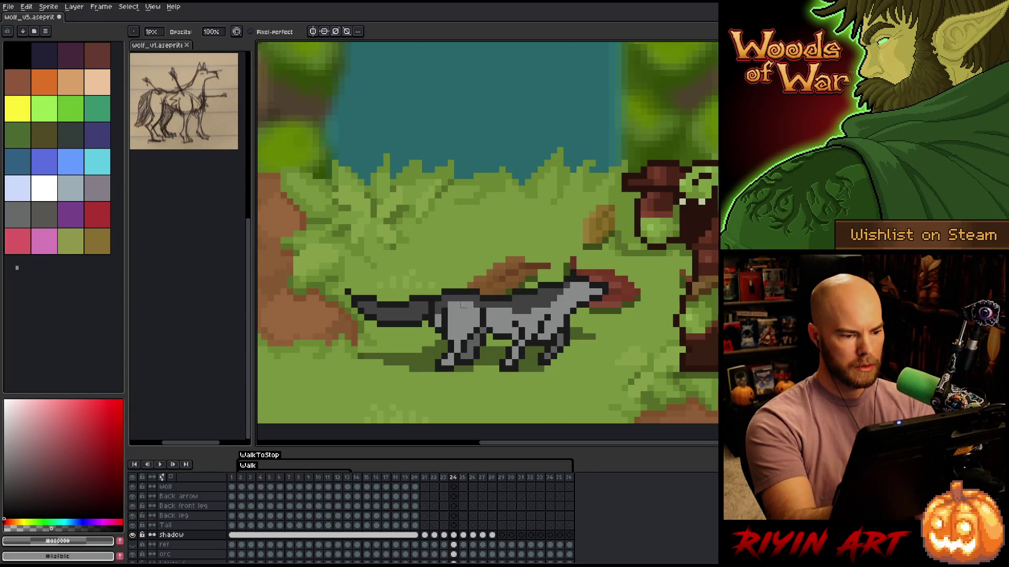
key("period")
key("period")
key("period")
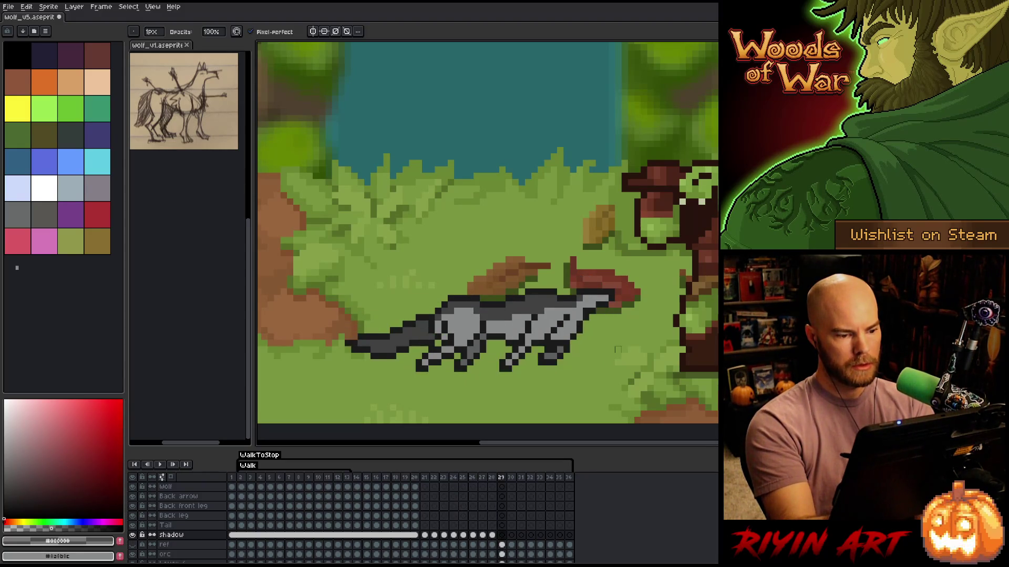
key("comma")
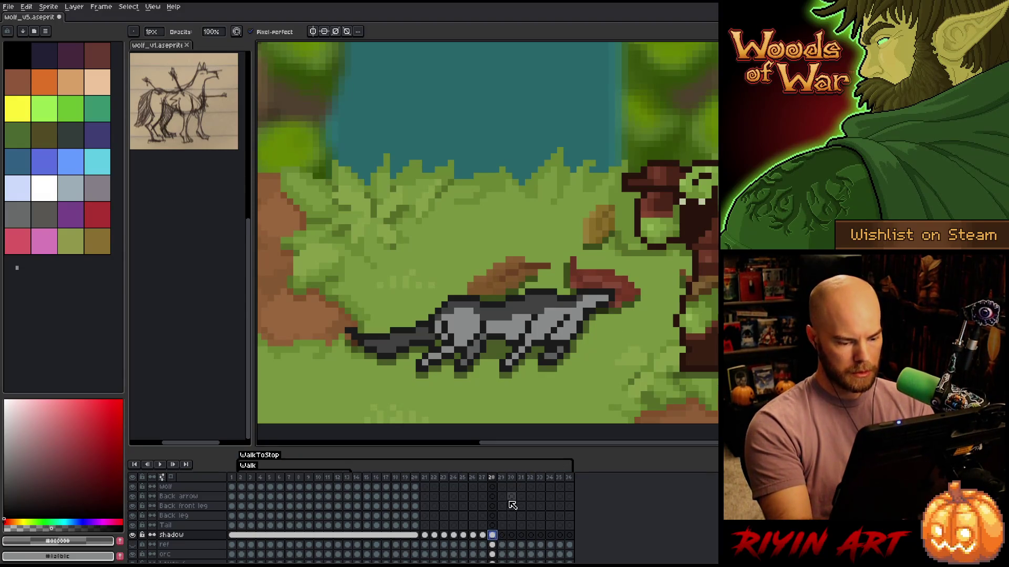
left_click(502, 534)
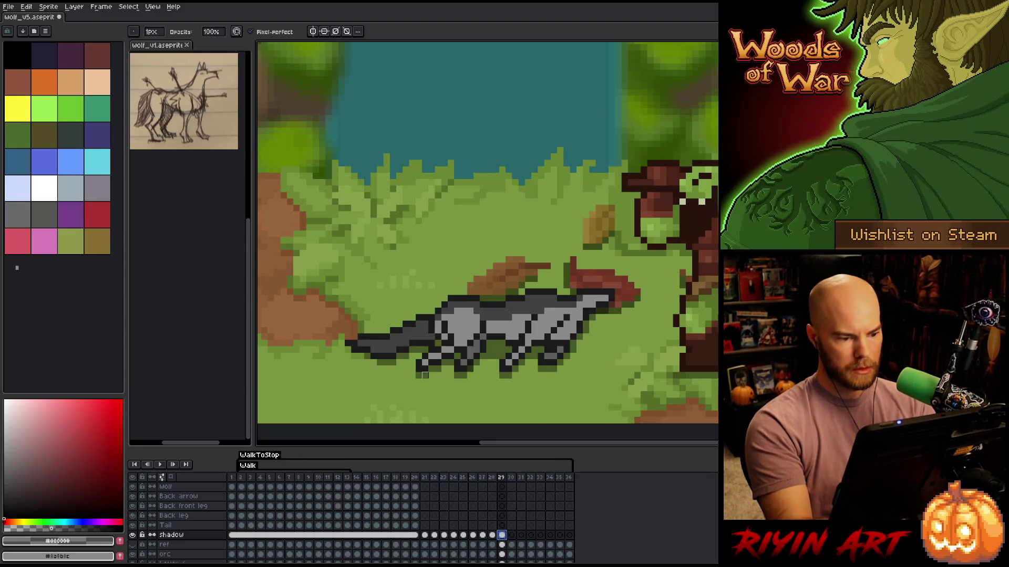
key("e")
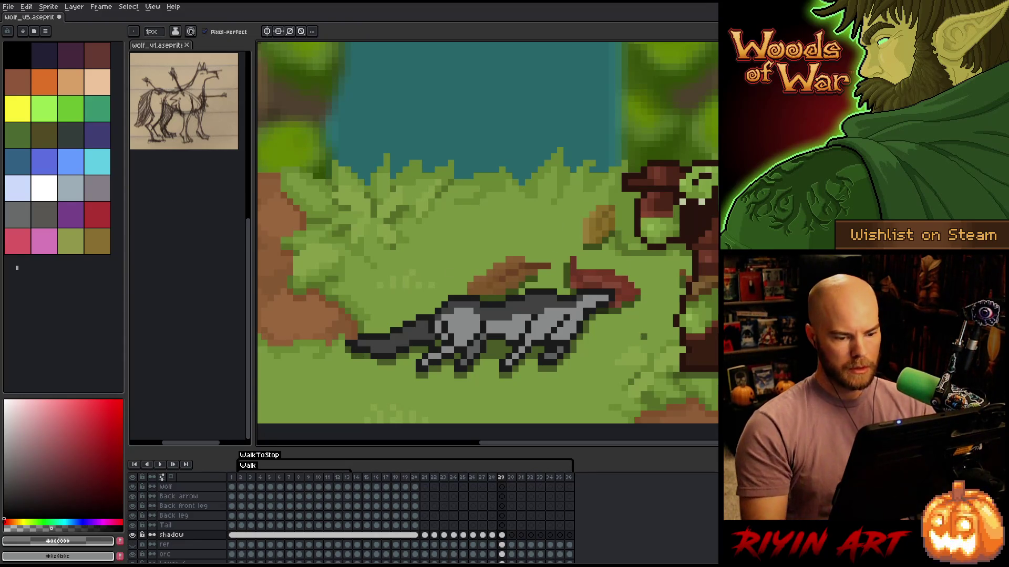
Link the shadow cels for frames 29–36 into one cel and play the animation
left_click_drag(509, 534, 569, 535)
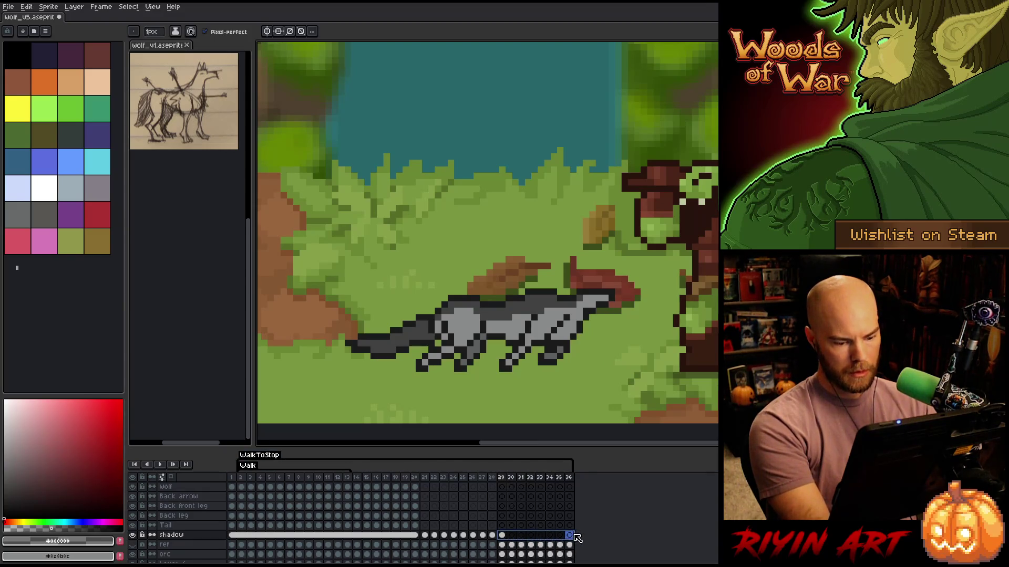
right_click(570, 535)
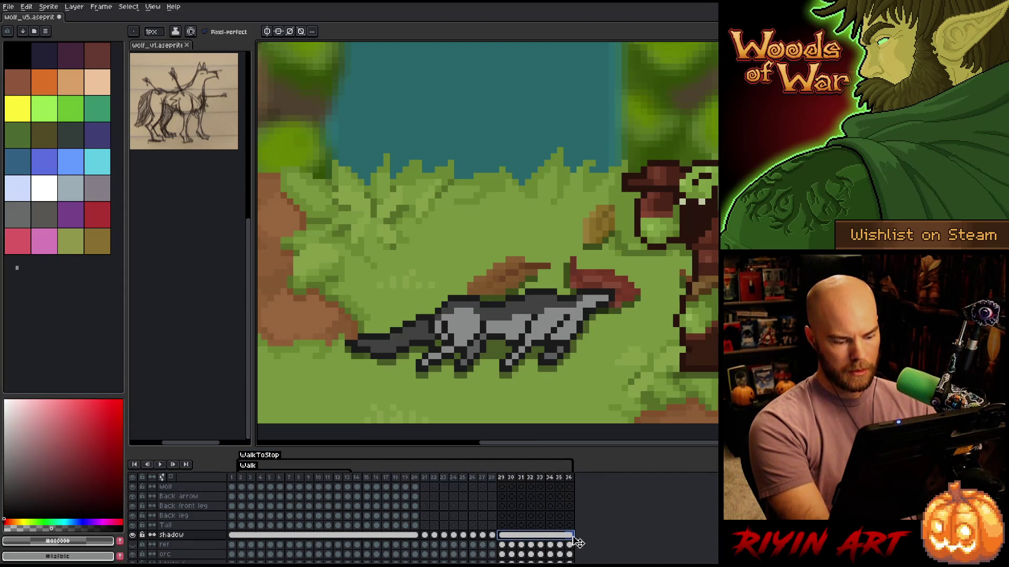
key("Return")
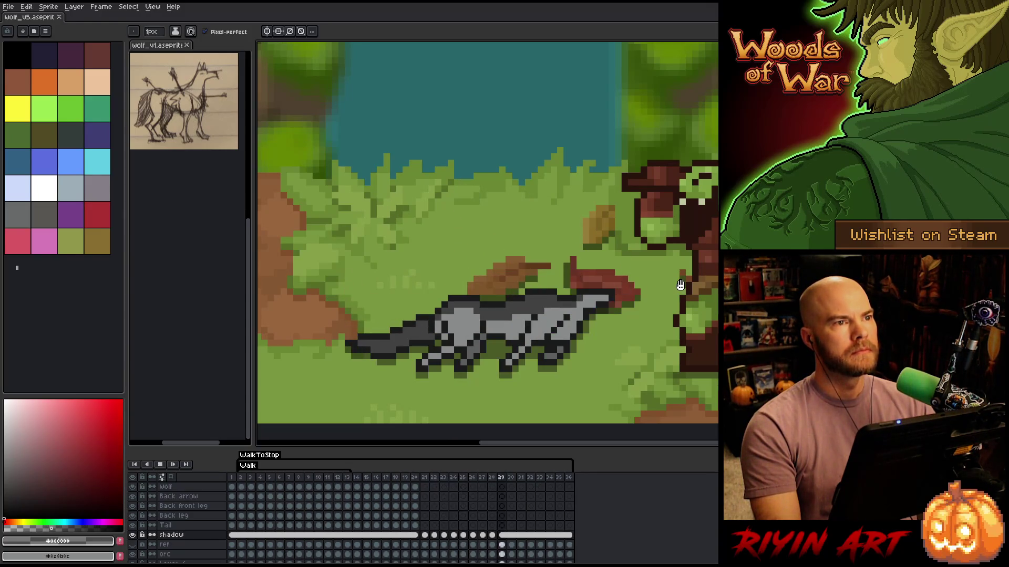
key("Return")
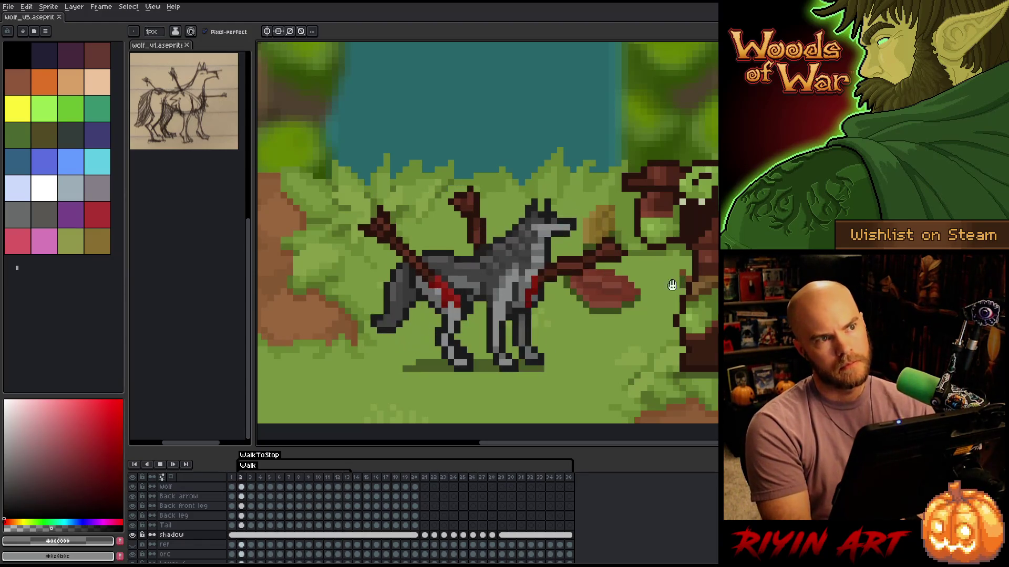
left_click(357, 475)
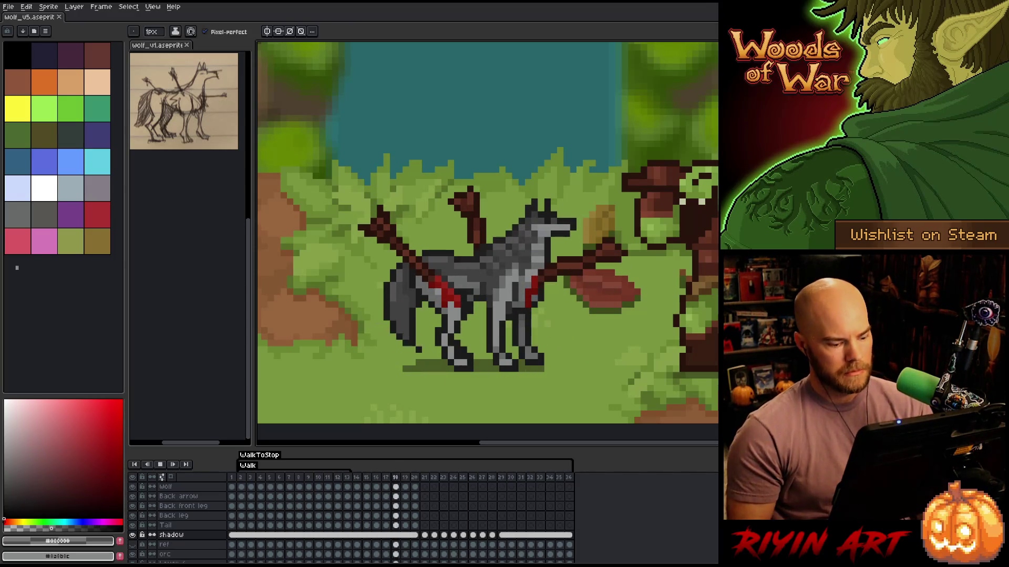
key("Return")
key("Return")
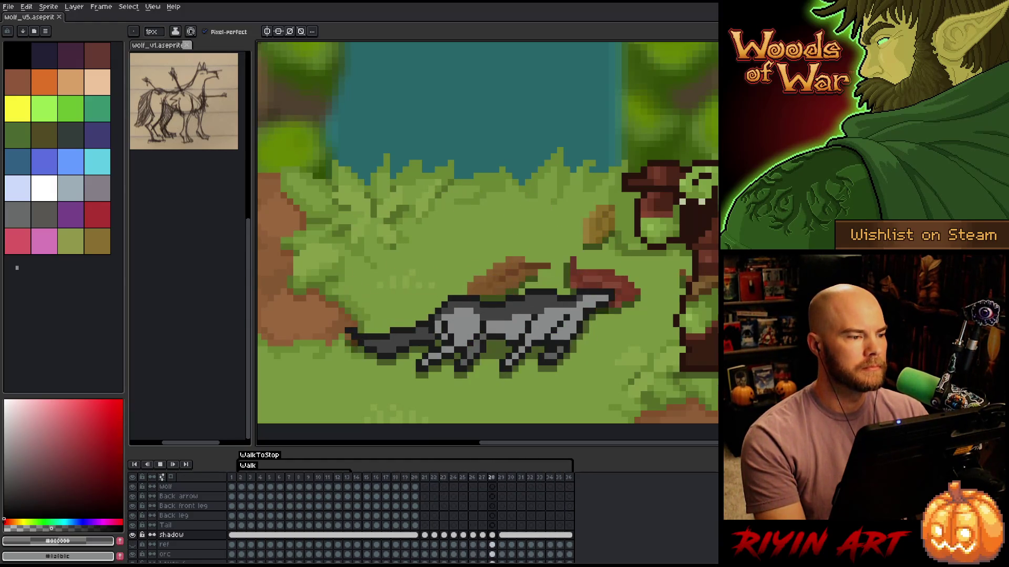
Close the reference preview, frame the wolf and orc, and hide the interface and timeline
left_click(186, 46)
scroll(588, 220, "up", 3)
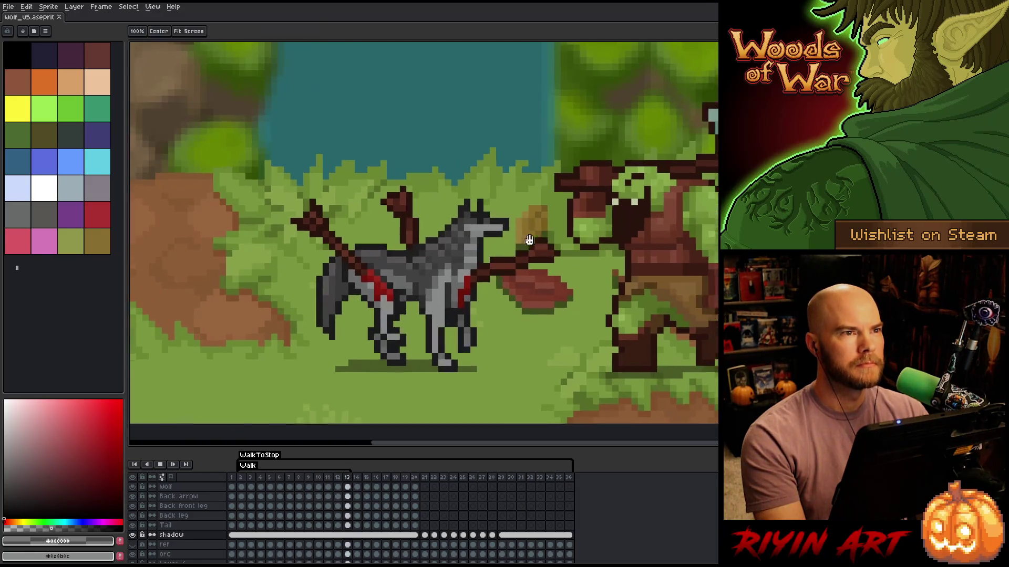
left_click_drag(419, 284, 475, 253)
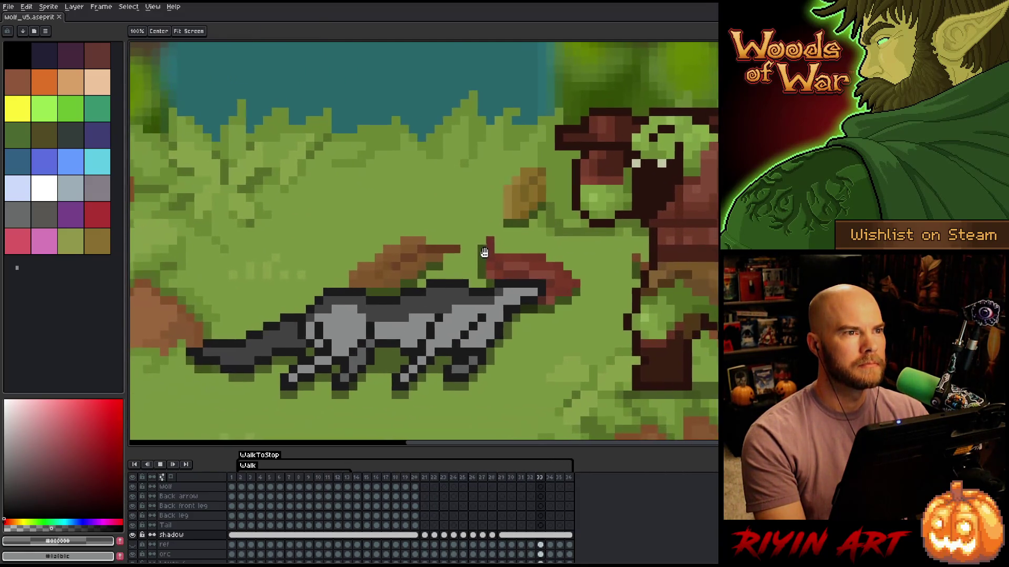
key("b")
key("ctrl+f")
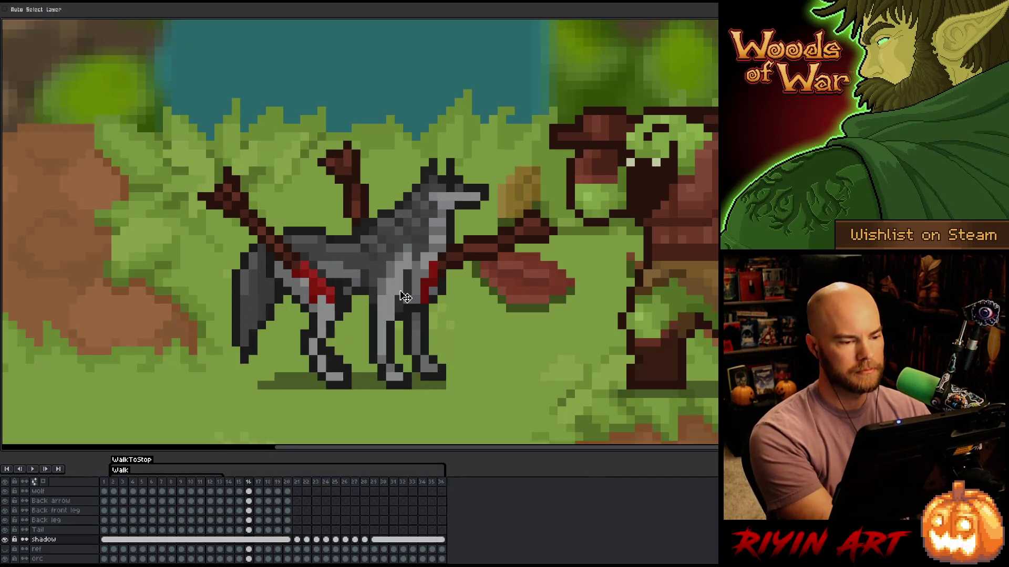
scroll(443, 263, "right", 3)
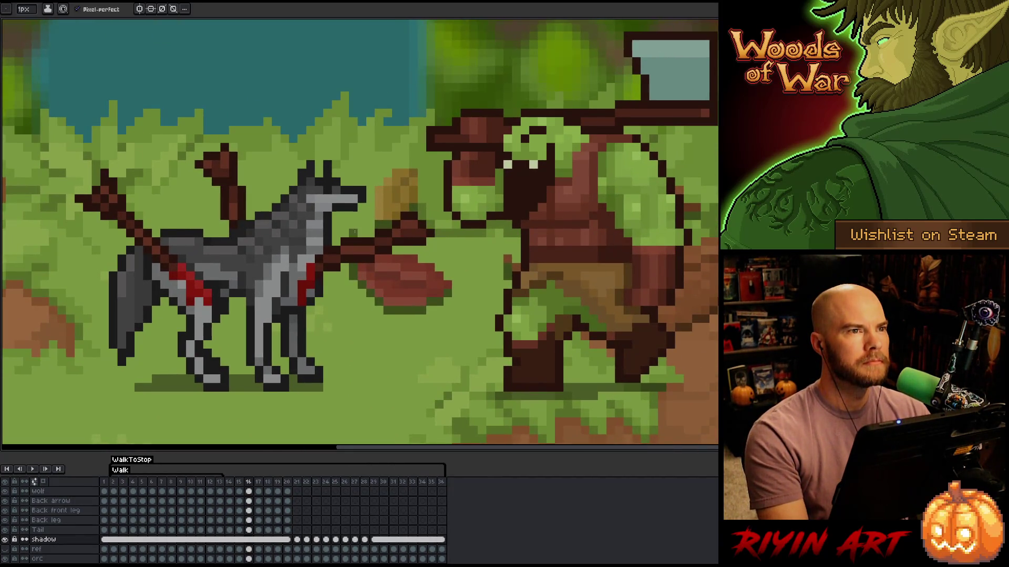
left_click_drag(353, 233, 315, 244)
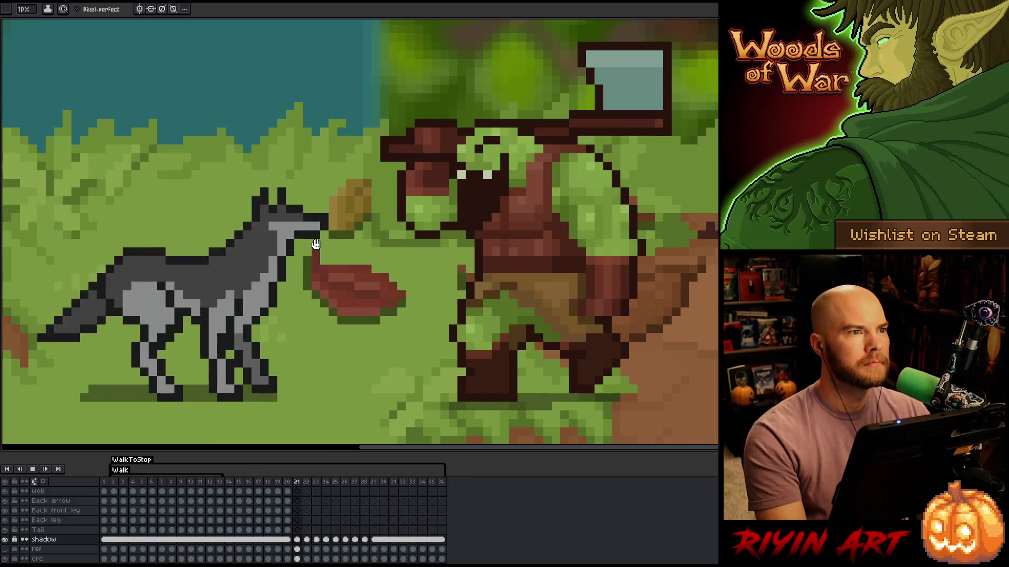
key("Tab")
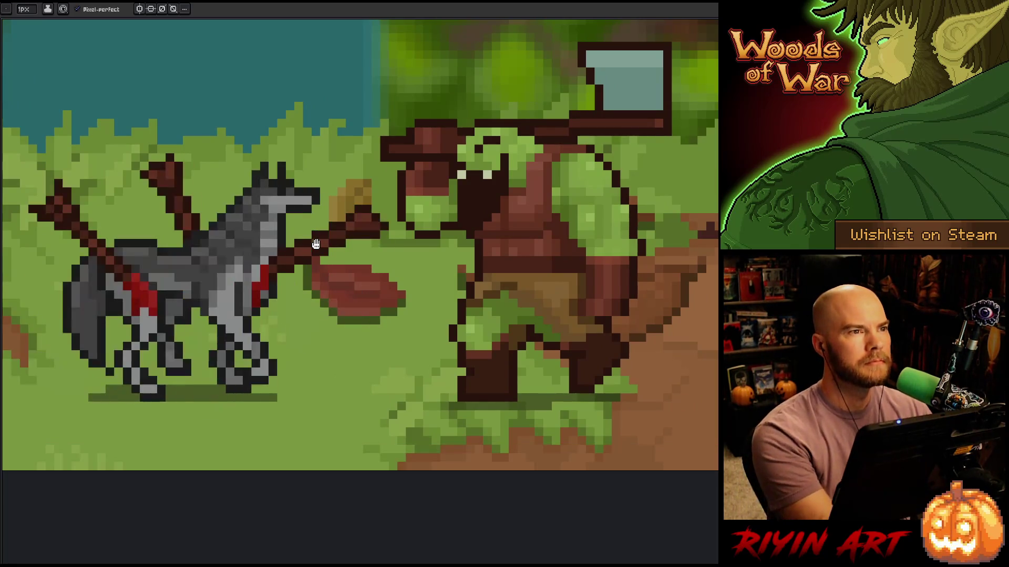
left_click_drag(264, 222, 298, 310)
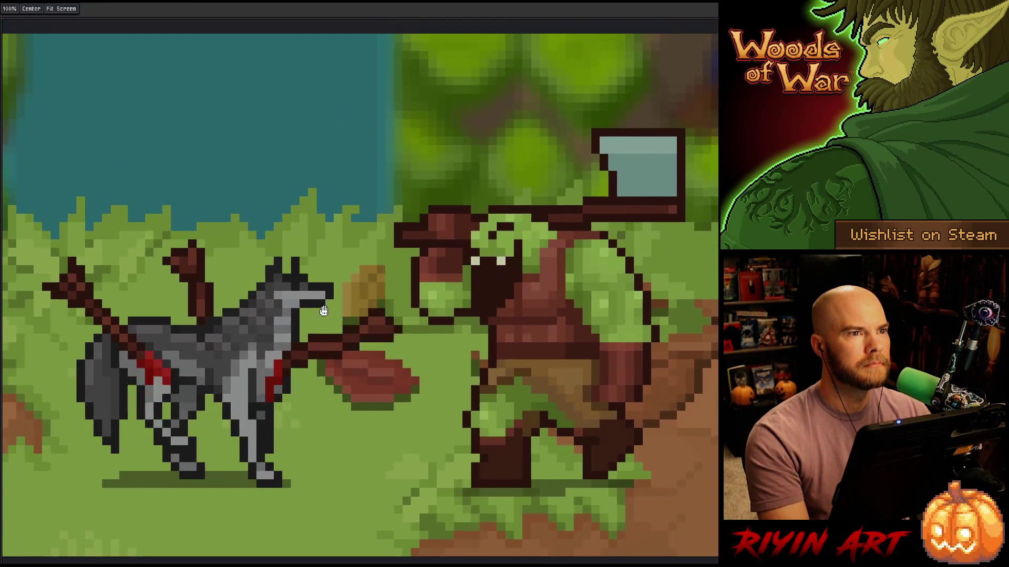
key("b")
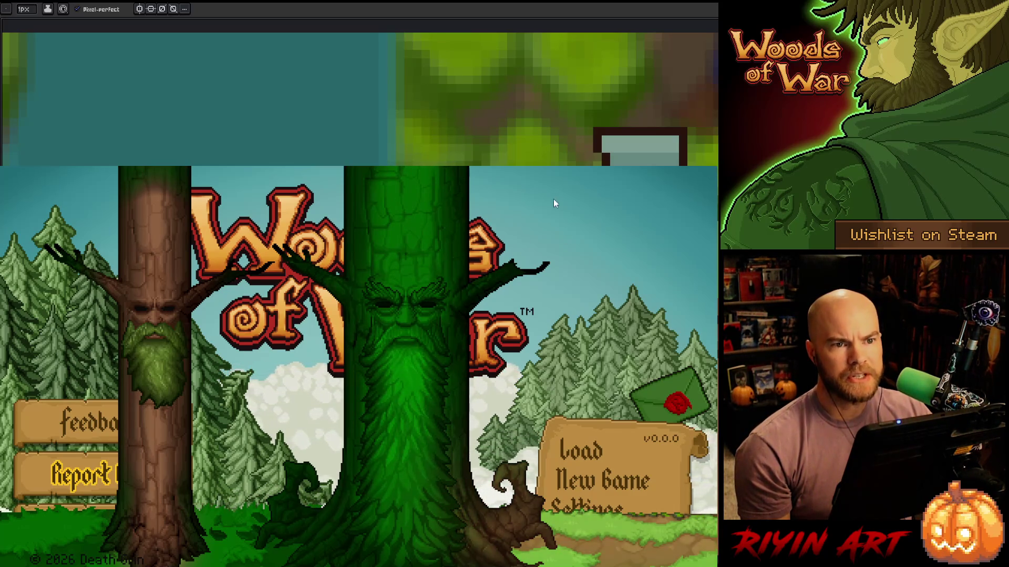
Return to the wolf-and-orc canvas and toggle the timeline off to enlarge the playing animation
left_click(710, 166)
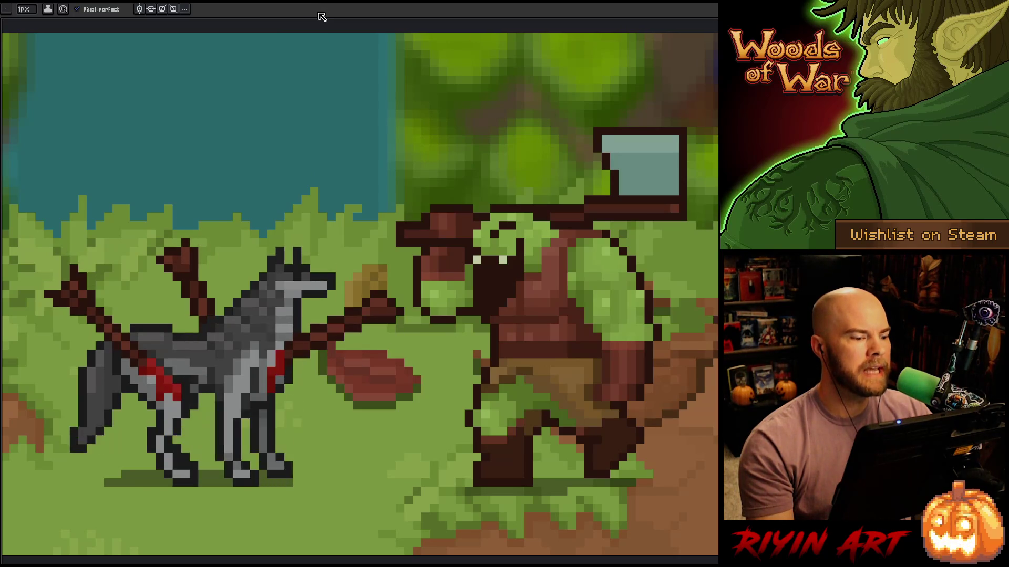
key("Tab")
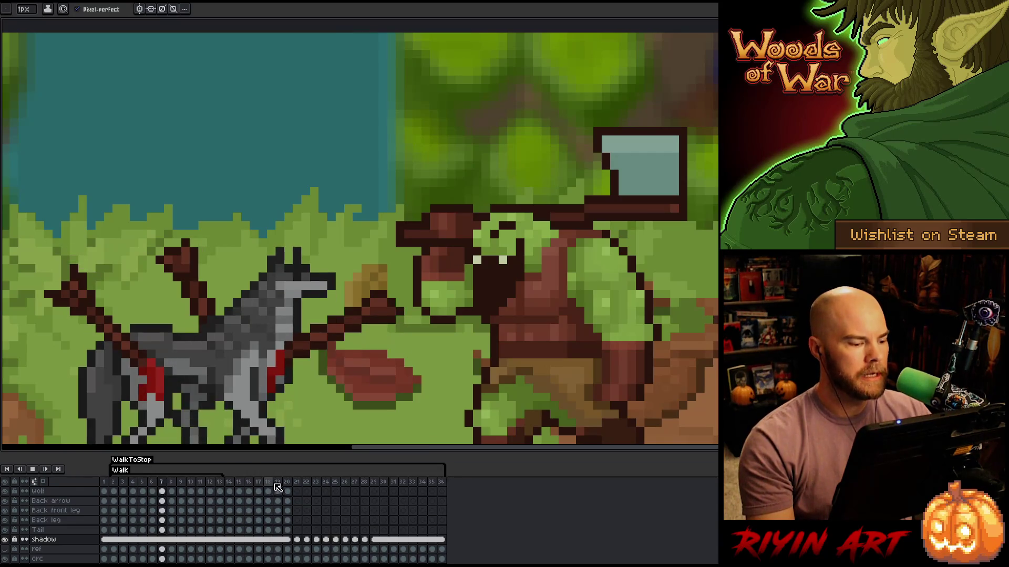
key("Tab")
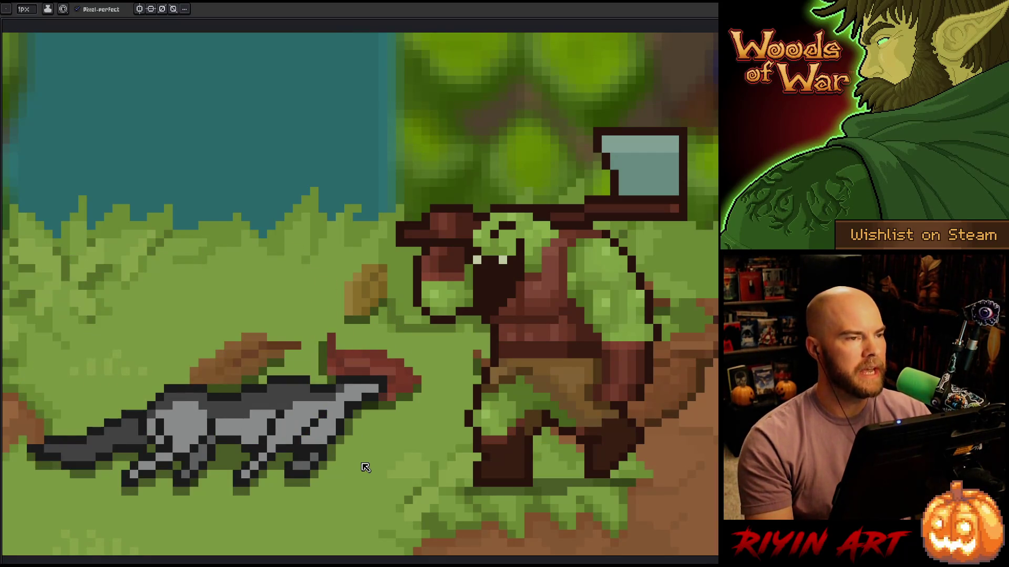